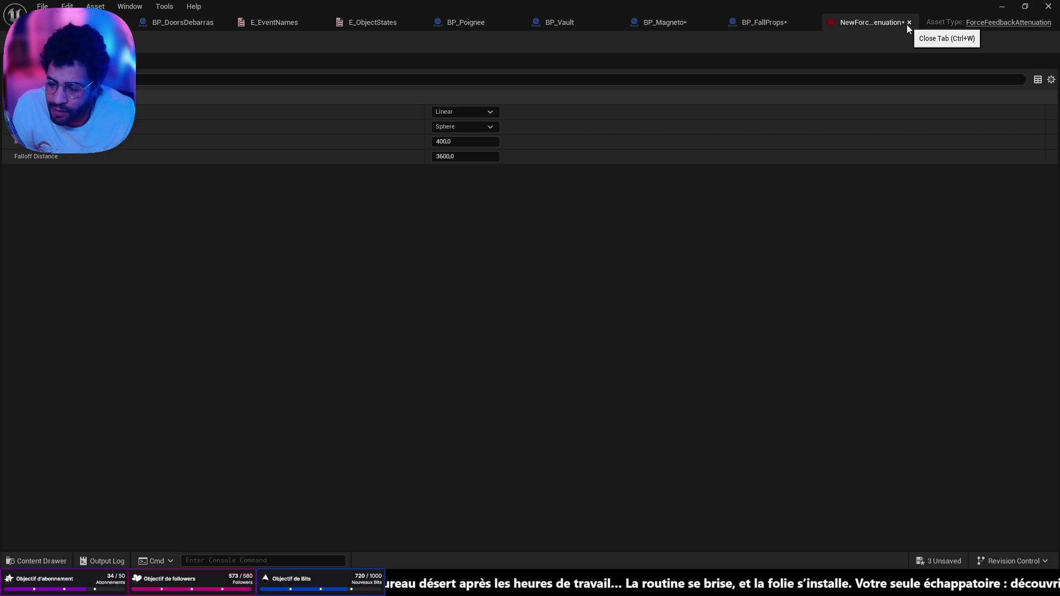
- Close the NewForceFeedbackAttenuation tab and compile BP_FallProps
left_click(909, 23)
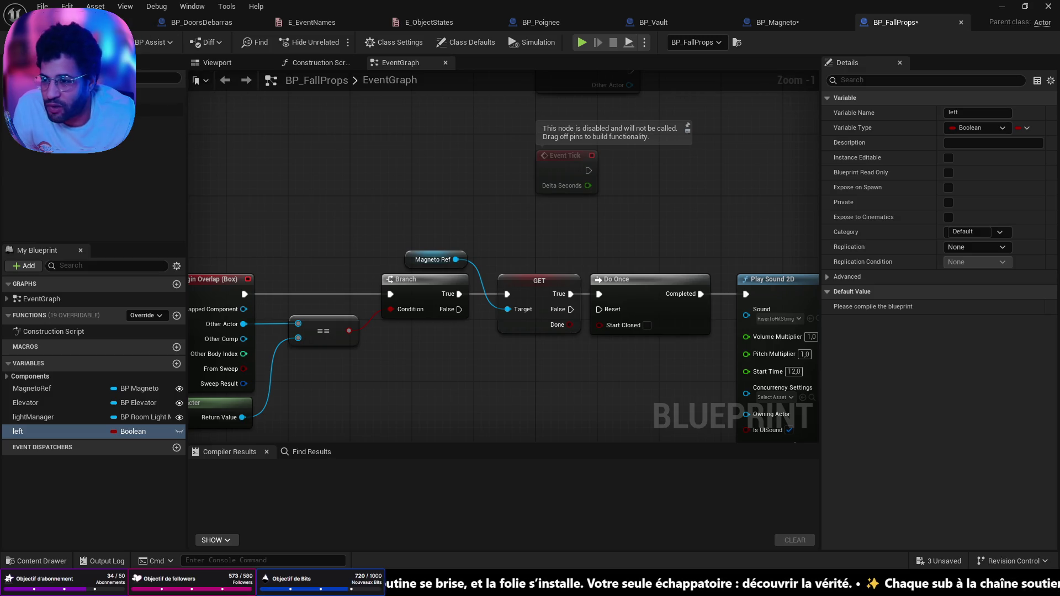
key("F7")
mouse_move(676, 300)
left_mouse_down()
mouse_move(557, 226)
mouse_move(519, 223)
mouse_move(496, 237)
left_mouse_up()
left_click(647, 276)
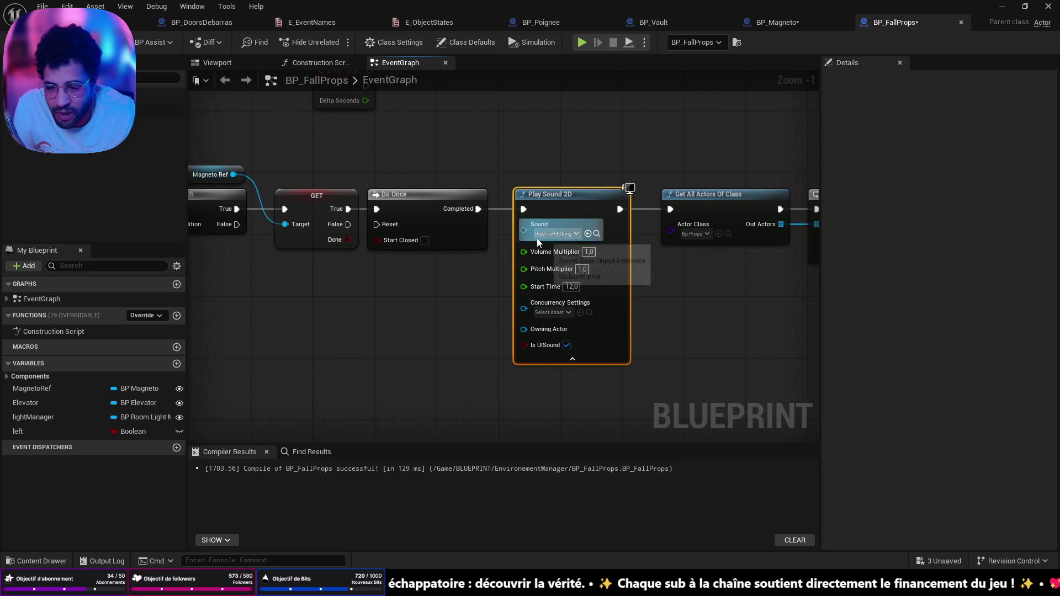
- Delete the NewForceFeedbackAttenuation asset via the Content Drawer and save all assets
key("ctrl+space")
right_click(610, 390)
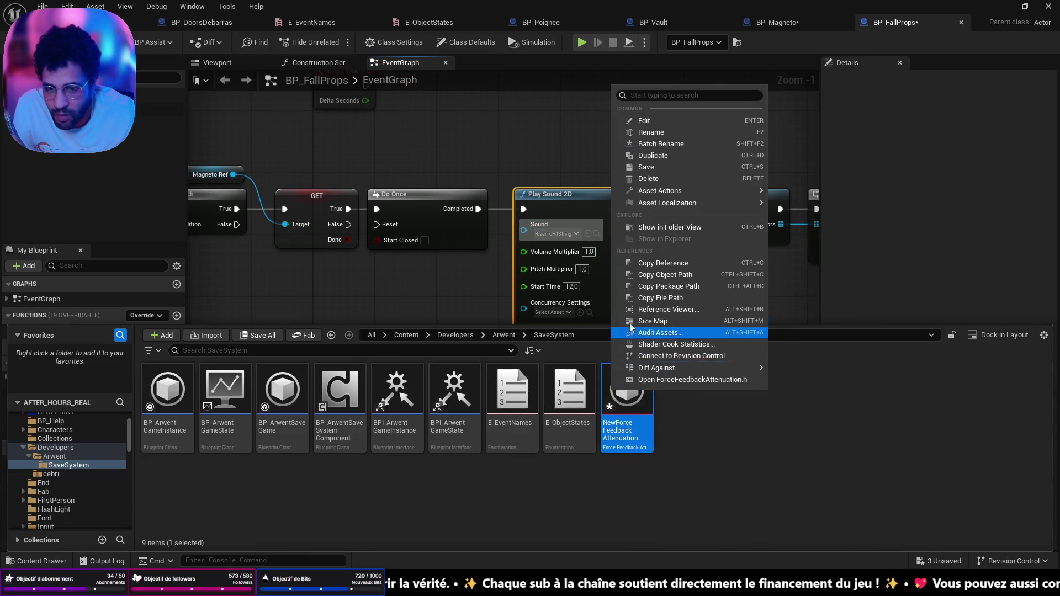
left_click(652, 183)
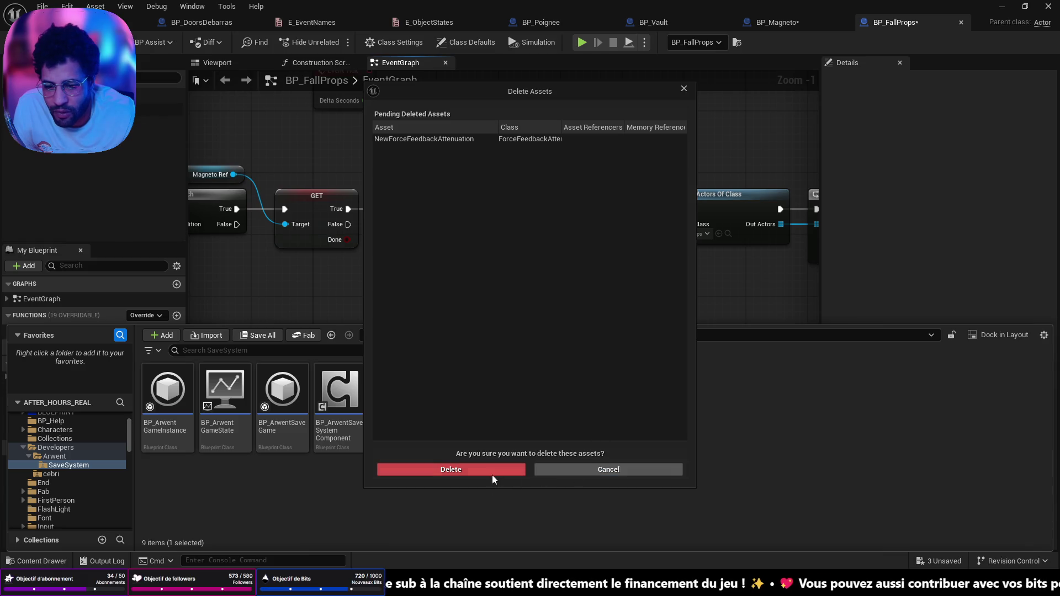
left_click(492, 472)
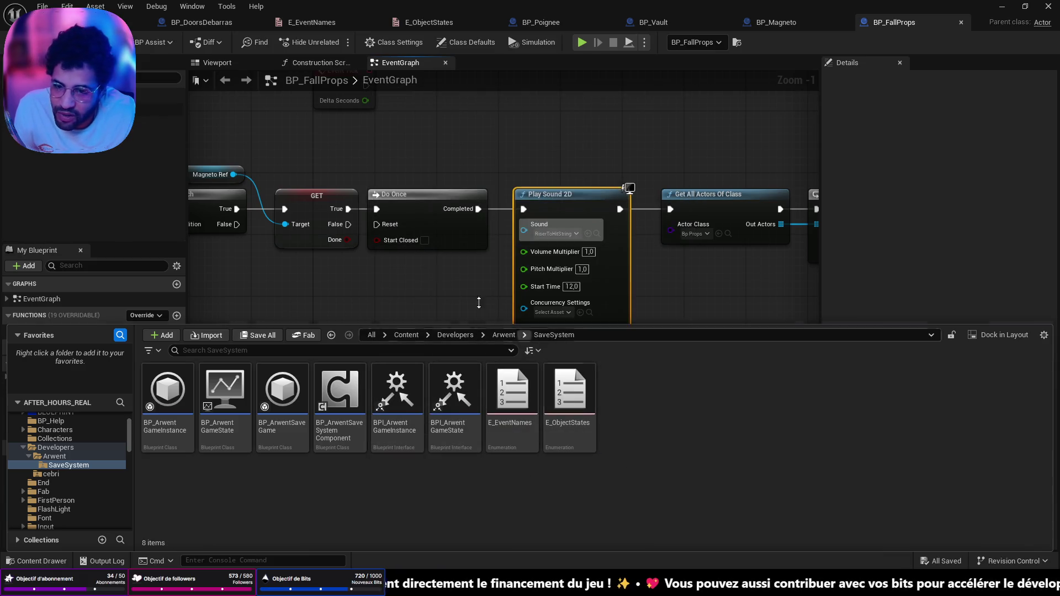
key("ctrl+shift+s")
- Fly the camera around the storage room, then play-test the level and stop it
left_click(83, 22)
mouse_move(424, 310)
left_mouse_down()
mouse_move(332, 298)
mouse_move(408, 309)
left_mouse_up()
left_click_drag(272, 105, 273, 105)
key("alt+p")
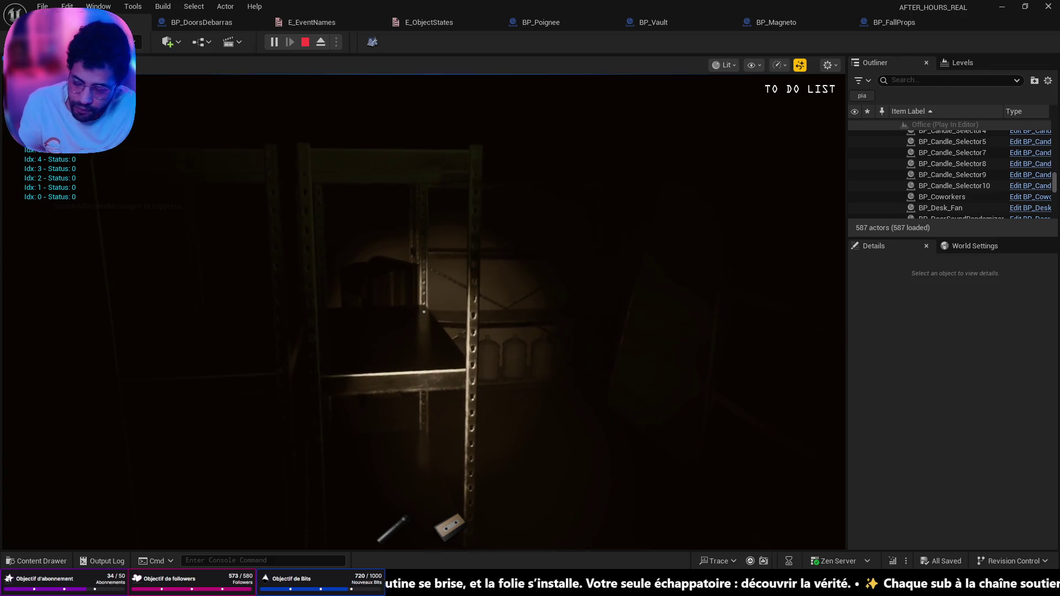
key("Escape")
- Return to the BP_FallProps graph zoomed out, then switch to BP_Magneto
left_click(911, 23)
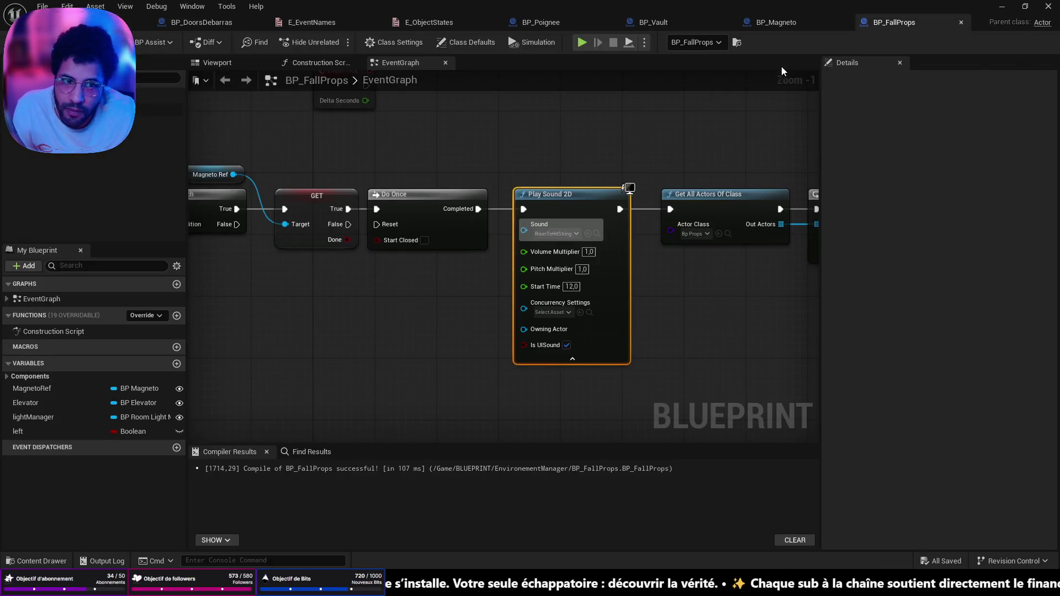
scroll(559, 165, "down", 6)
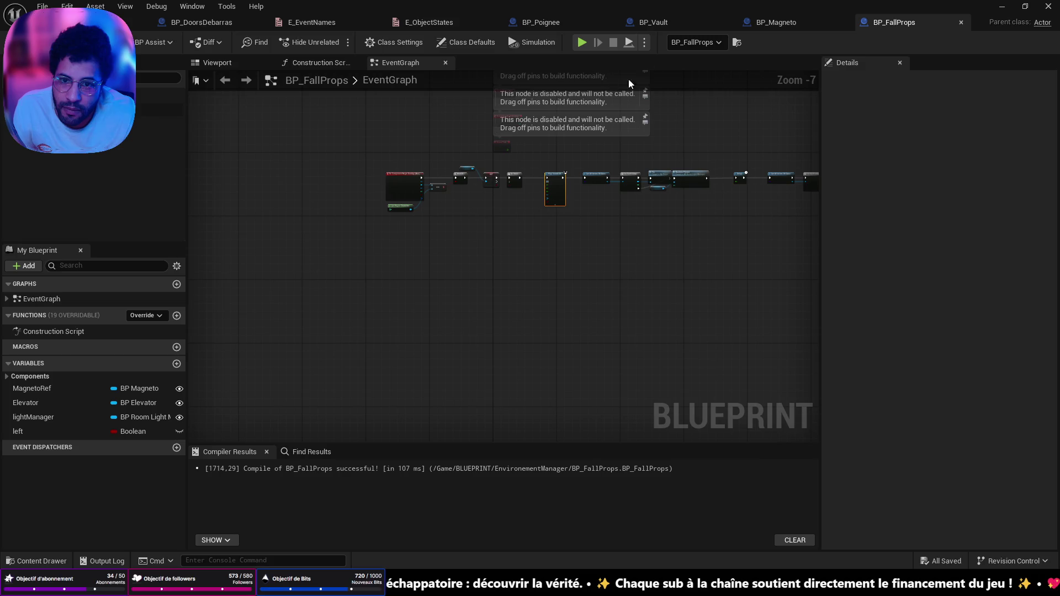
left_click(754, 25)
- Navigate BP_Magneto's graph back to the Branch and Playing Magneto area
scroll(700, 166, "down", 3)
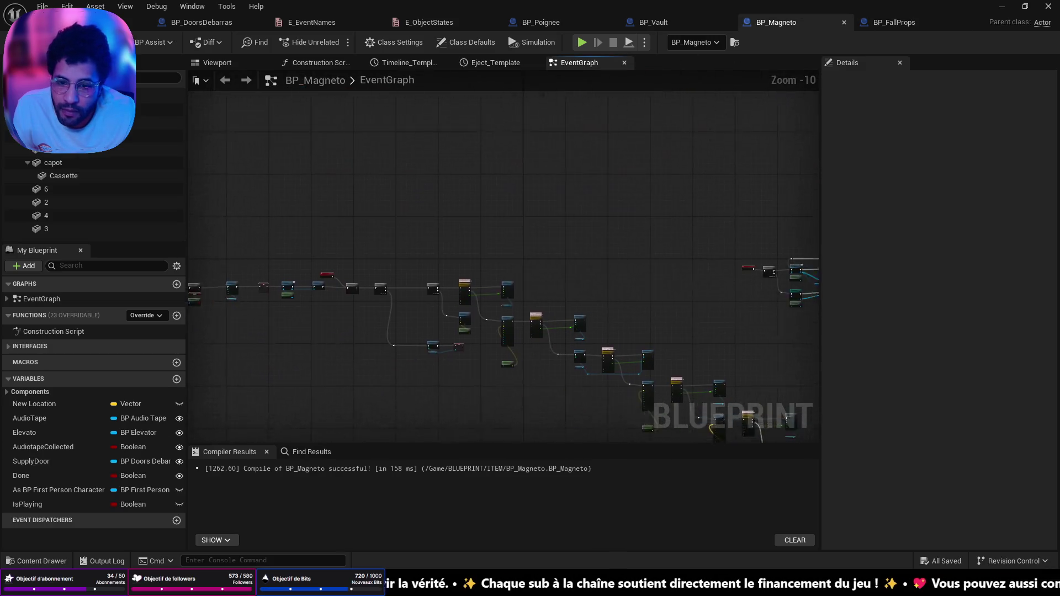
scroll(488, 250, "up", 10)
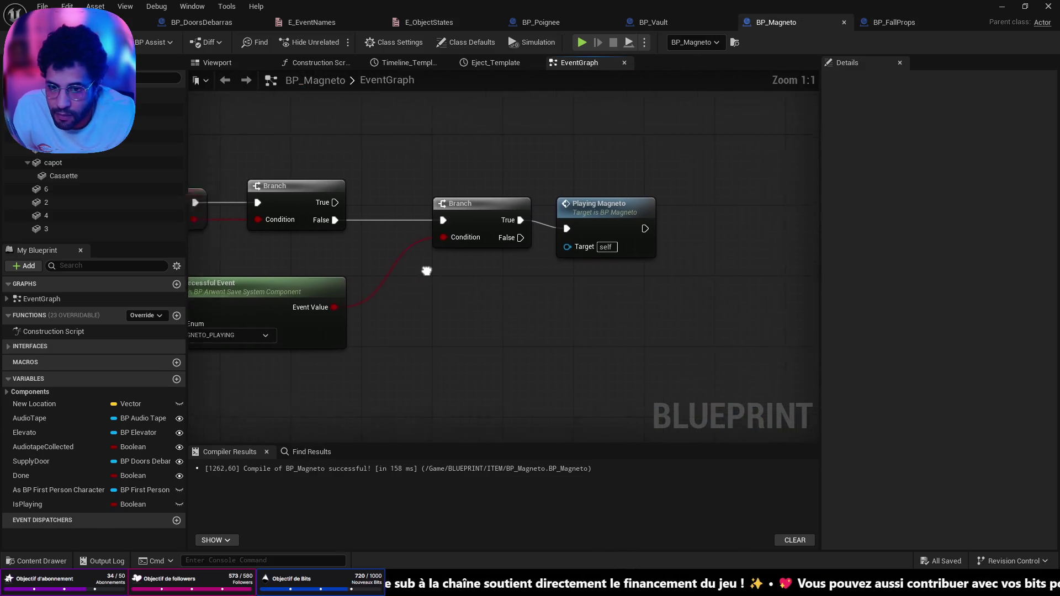
left_click_drag(426, 271, 559, 274)
double_click(748, 217)
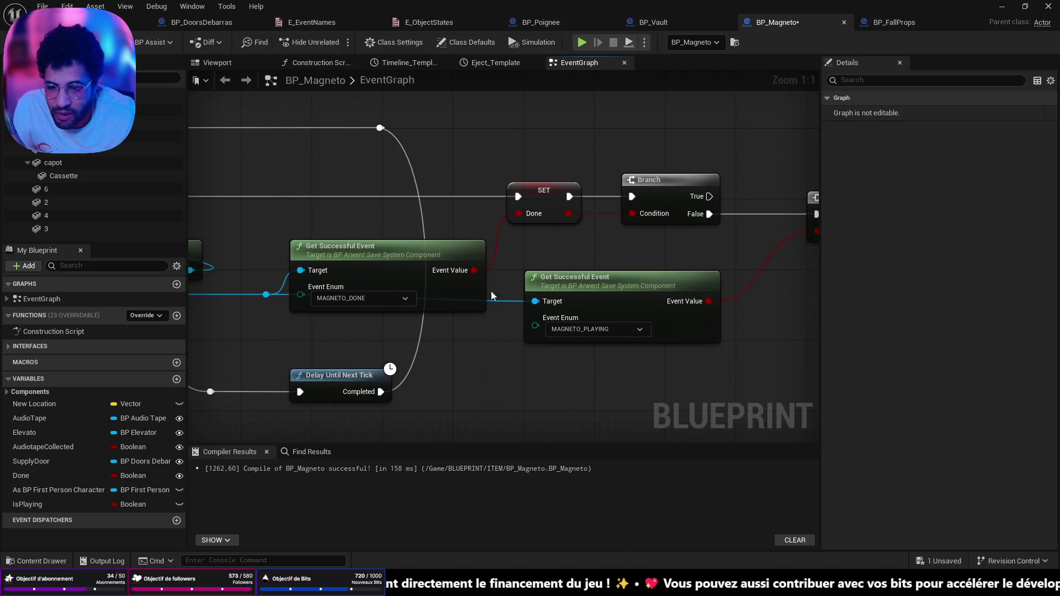
key("alt+Left")
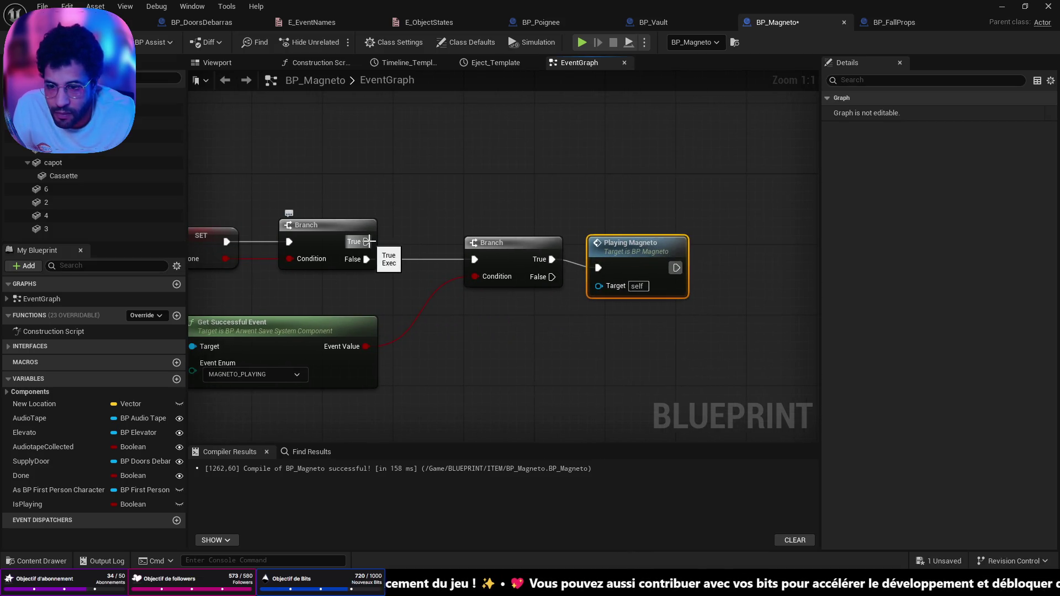
right_click(370, 187)
type("get player")
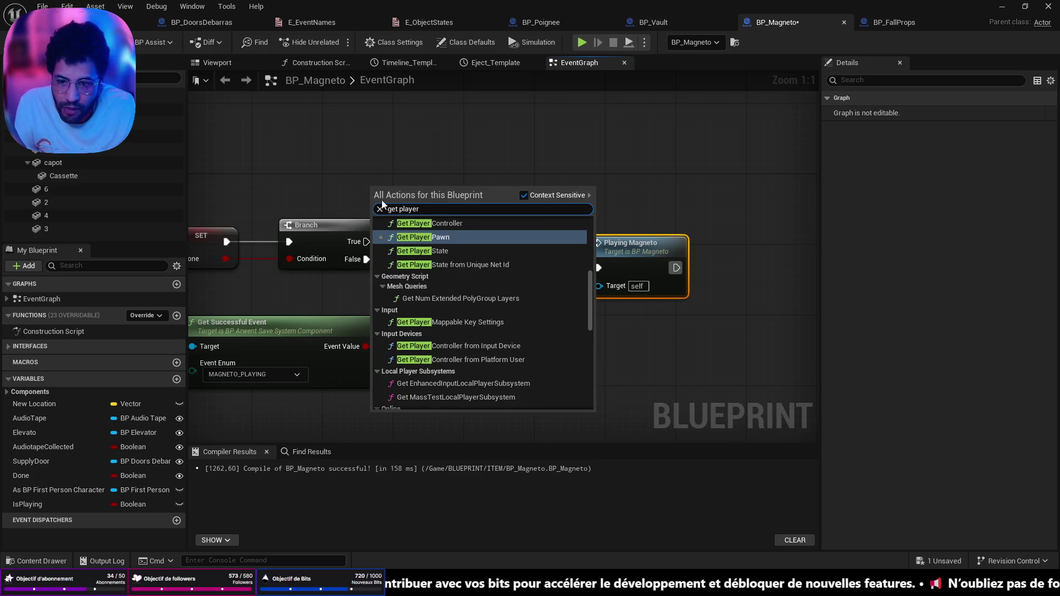
scroll(444, 310, "up", 5)
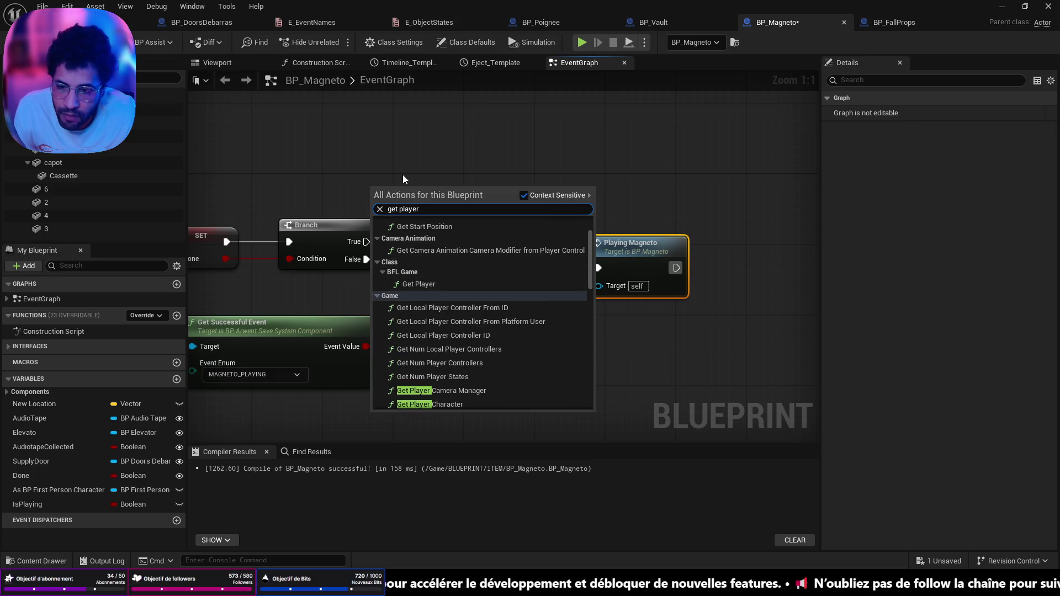
left_click(402, 174)
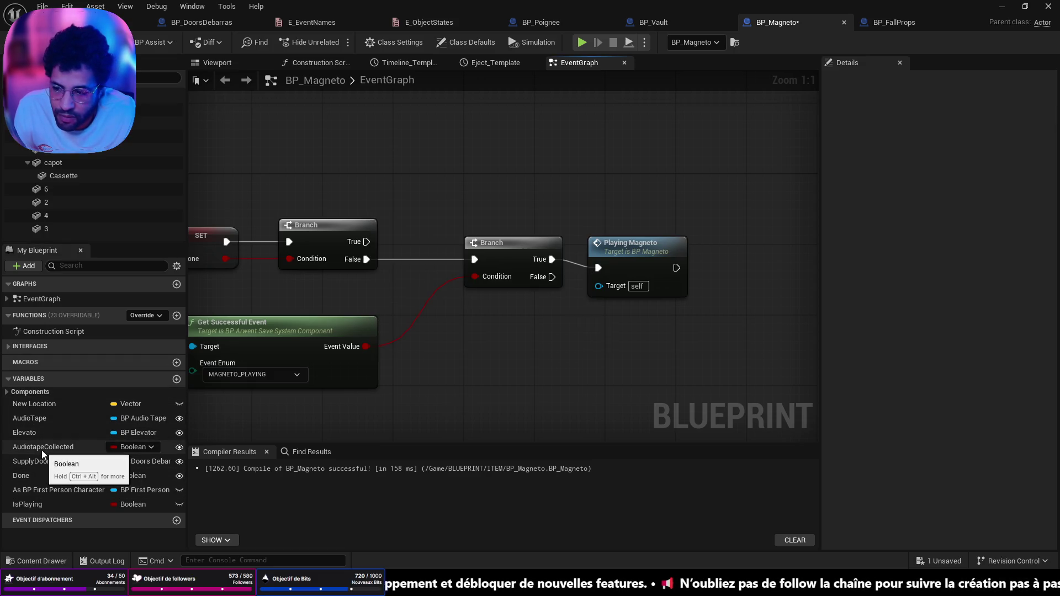
- Place an As BP First Person Character getter and add Item Update from its pin
left_click_drag(51, 491, 329, 193)
left_click(331, 190)
left_click_drag(425, 173, 433, 174)
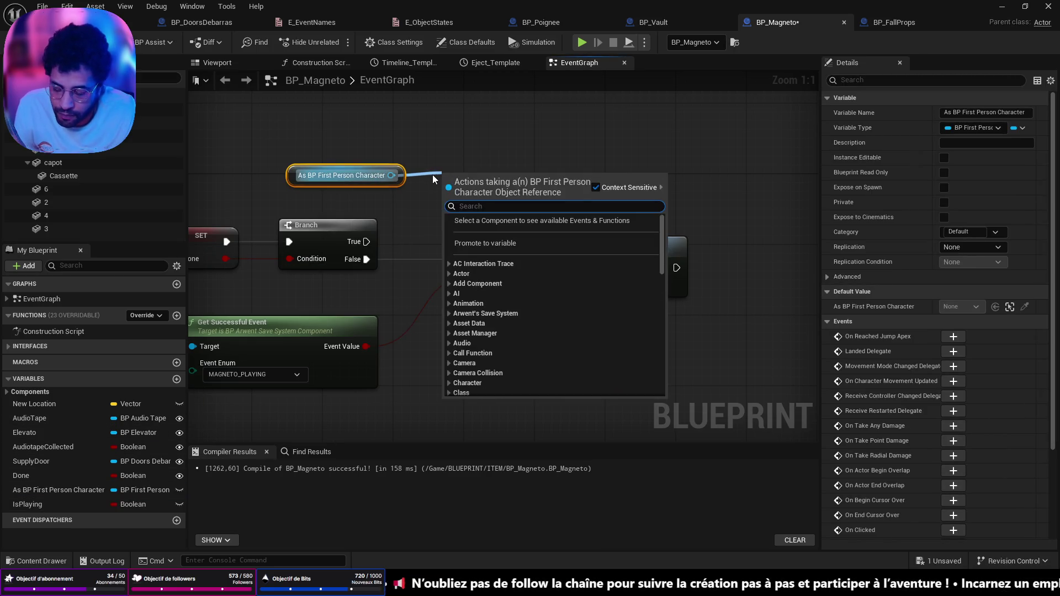
type("tyem")
key("BackSpace")
key("BackSpace")
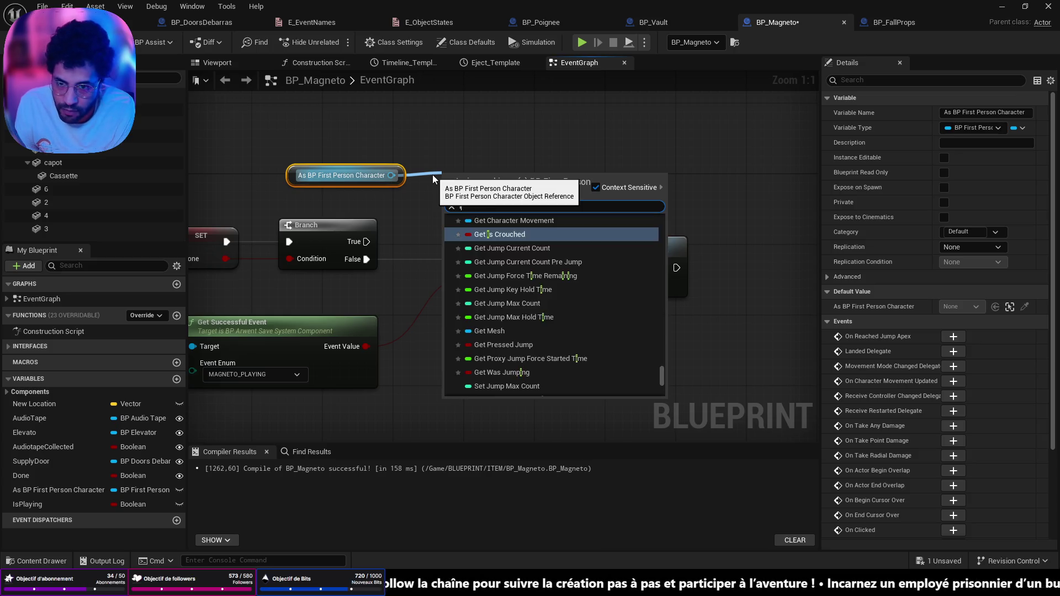
key("BackSpace")
key("BackSpace")
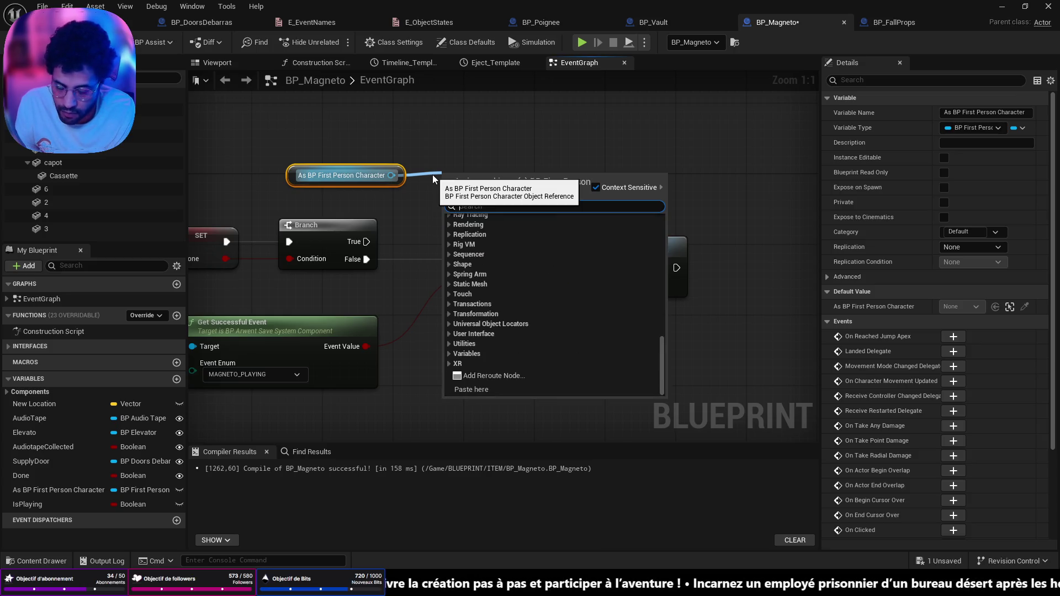
type("item up")
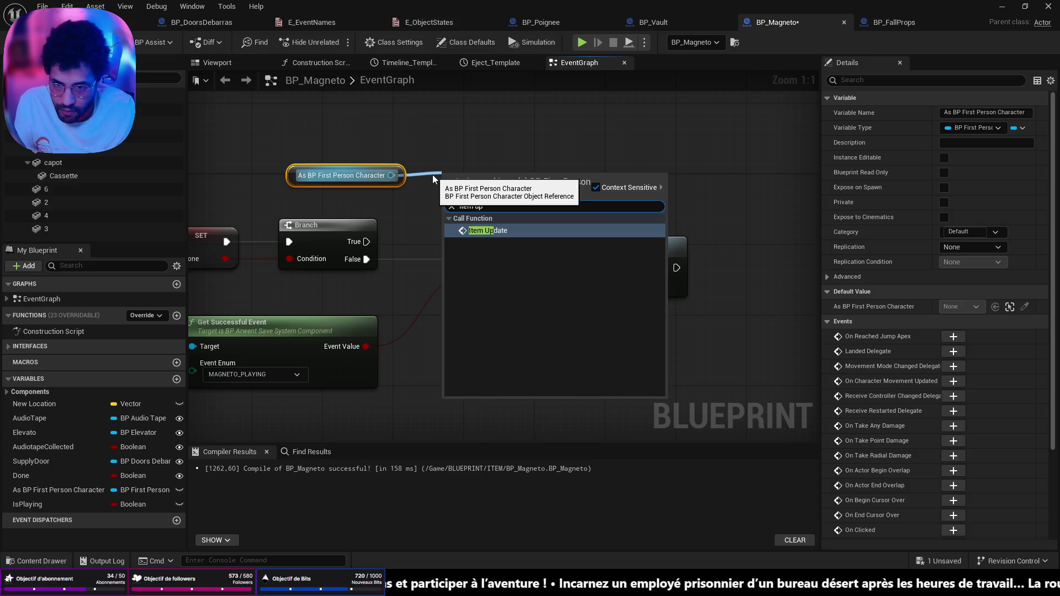
key("Return")
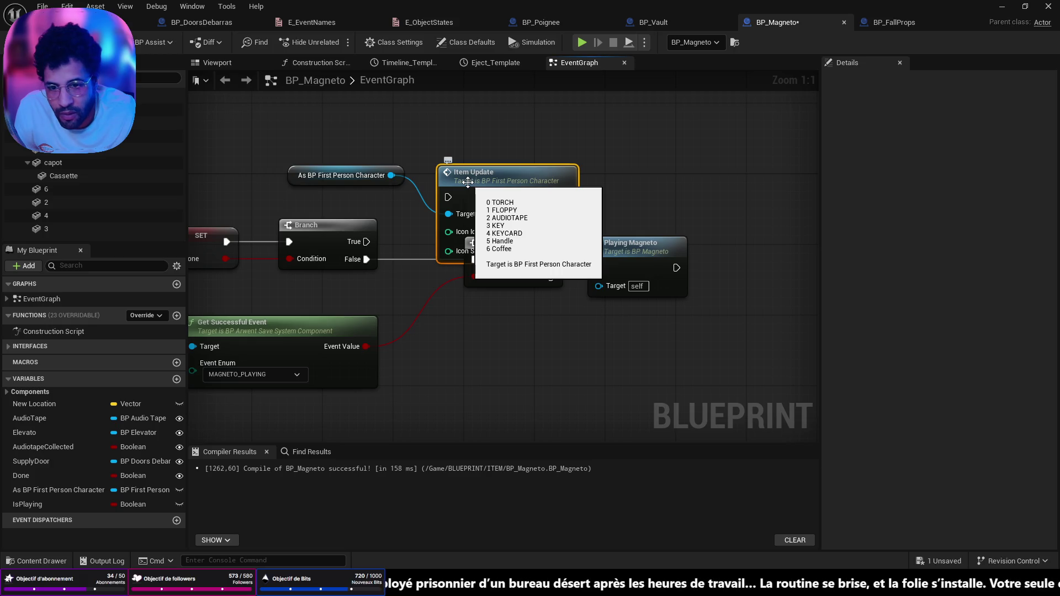
- Wire Branch True into Item Update, set Icon Idex to 2, and save
left_click_drag(468, 183, 468, 155)
mouse_move(366, 241)
left_mouse_down()
mouse_move(387, 244)
mouse_move(448, 171)
left_mouse_up()
left_click(490, 206)
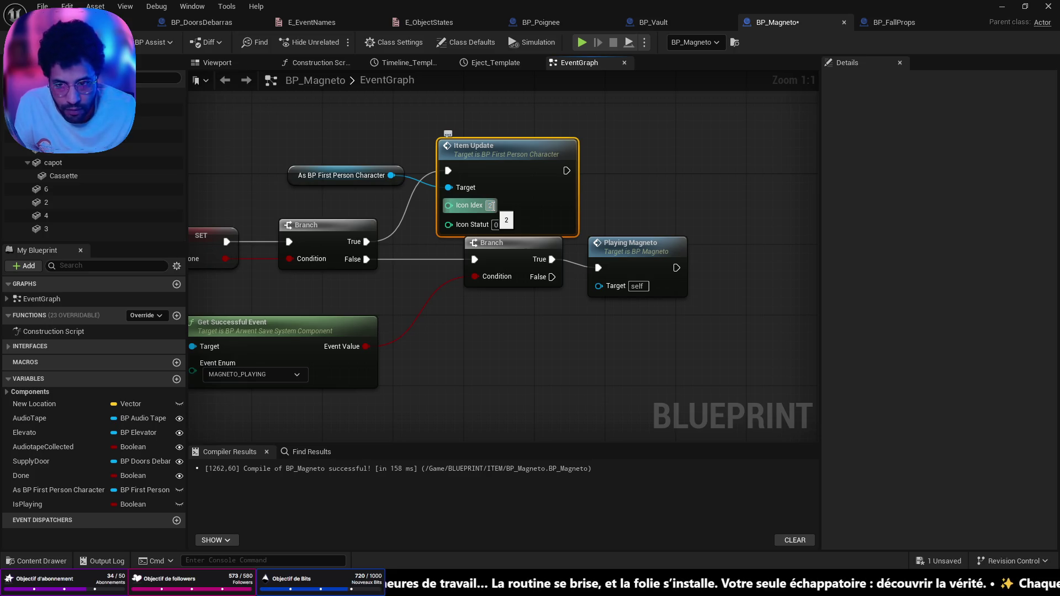
key("ctrl+s")
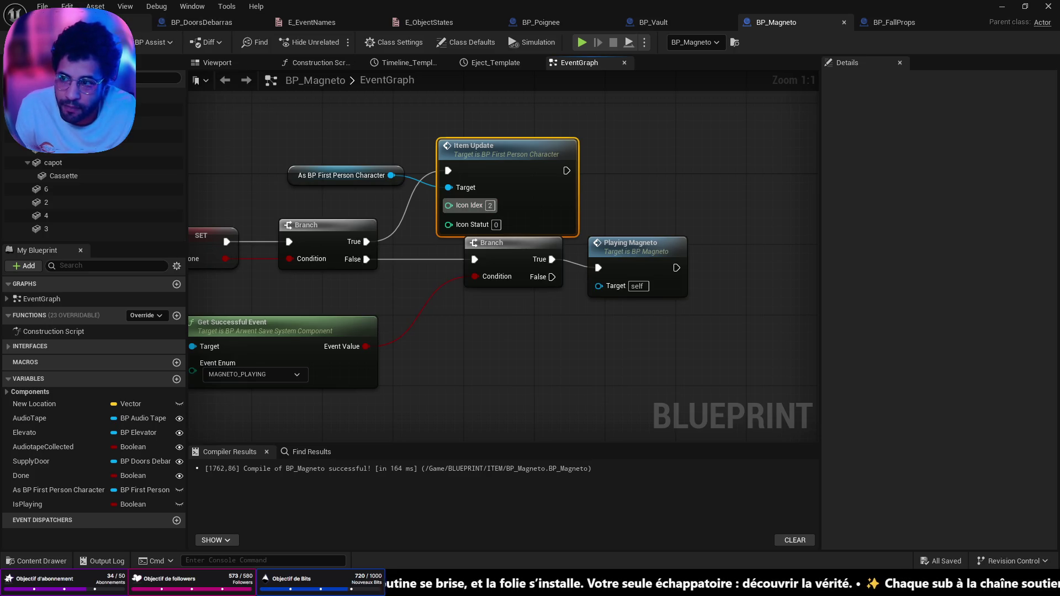
left_click(83, 22)
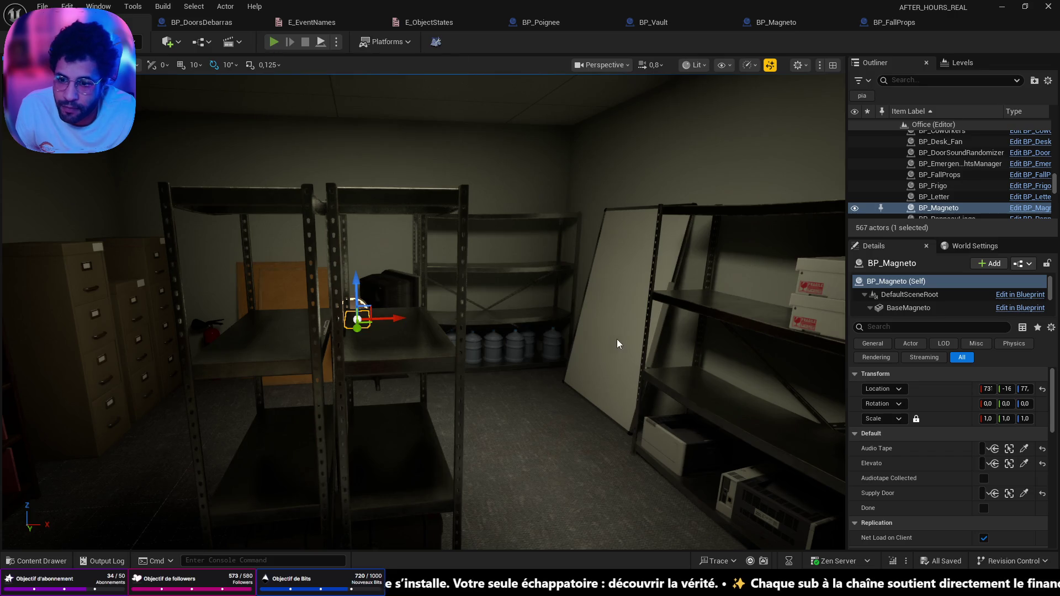
- Play-test by walking through the office, then stop and fly the camera to the corridor
key("alt+p")
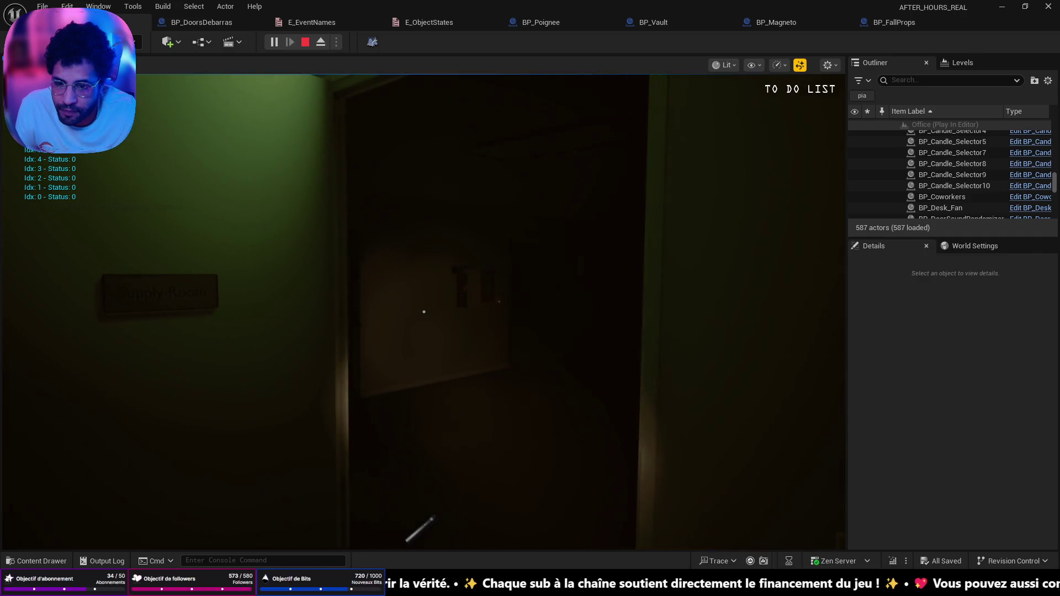
key("w")
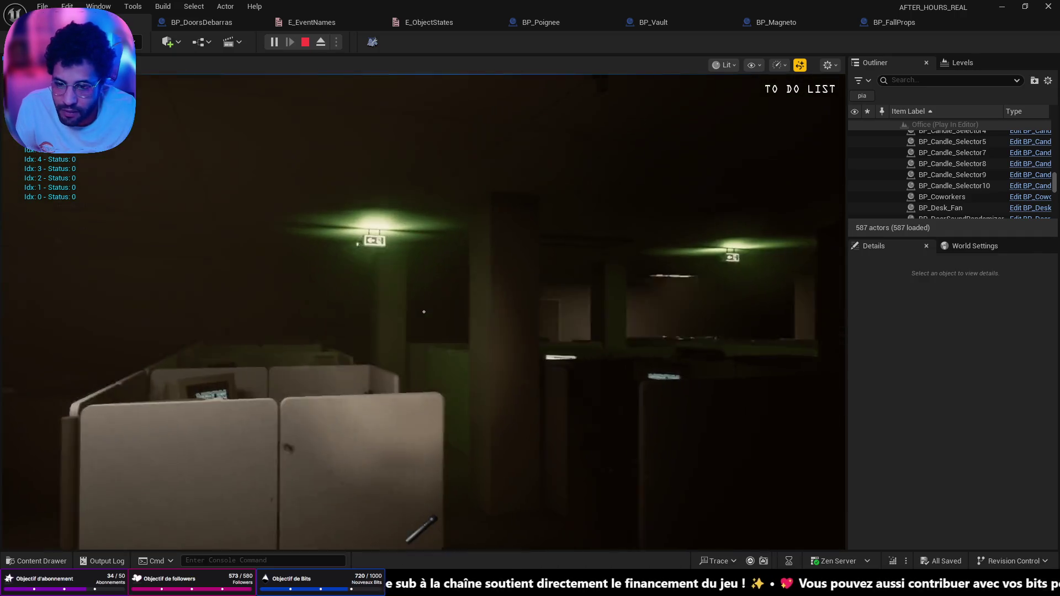
key("w")
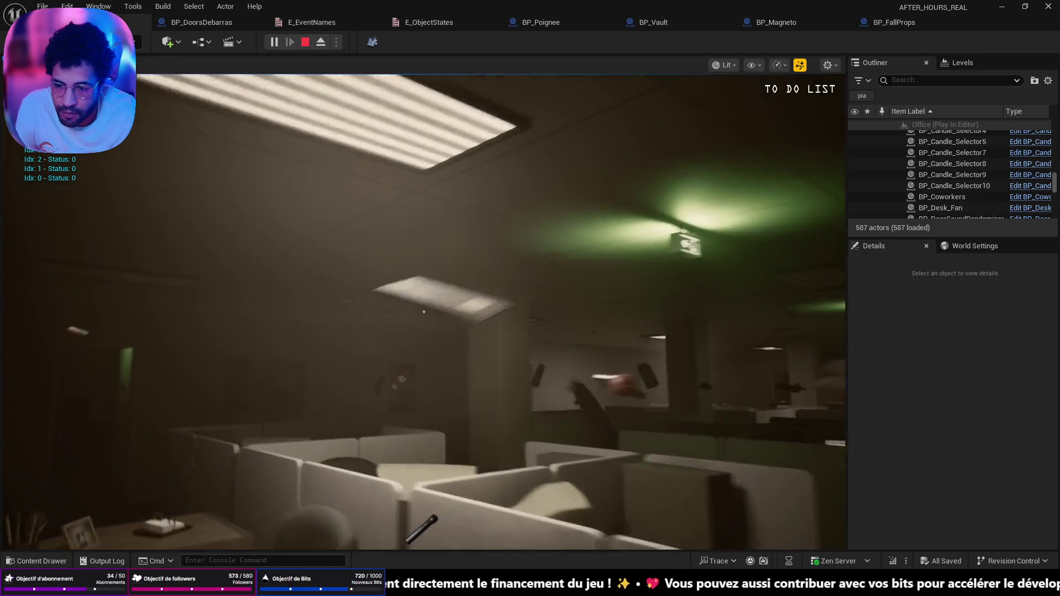
key("w")
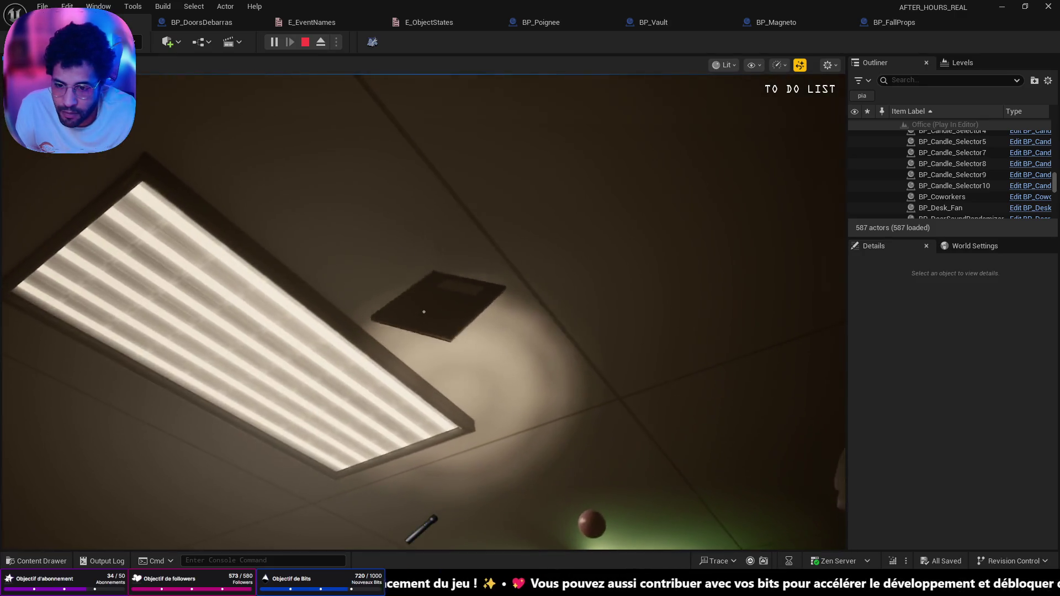
key("w")
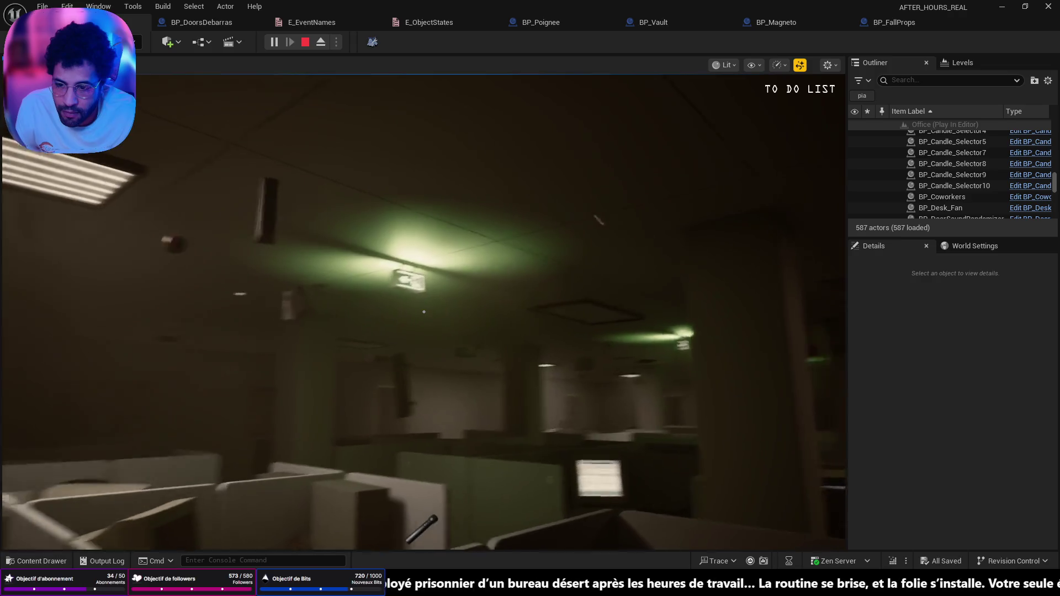
key("w")
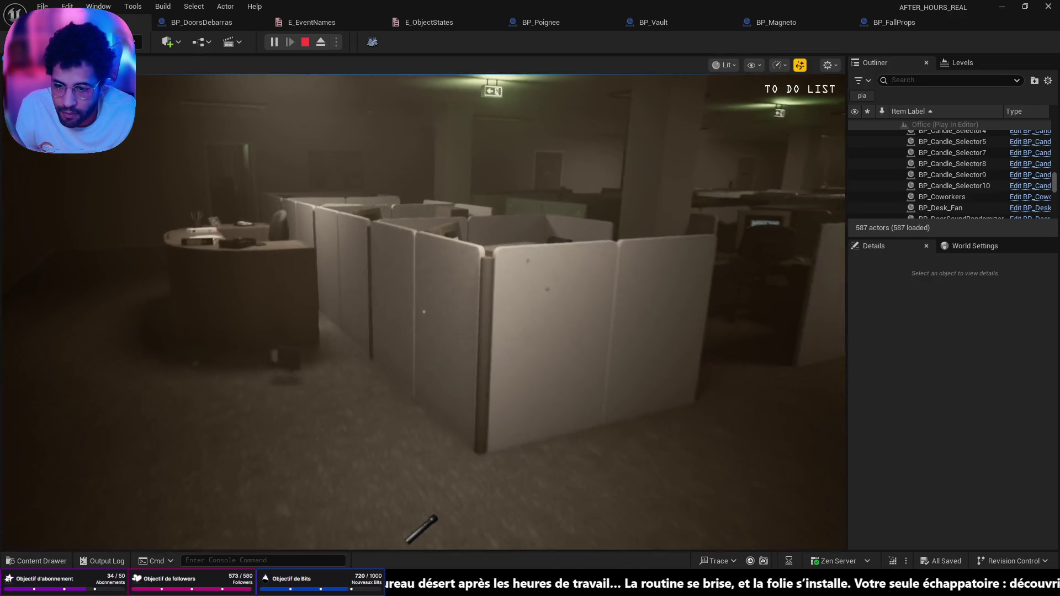
key("w")
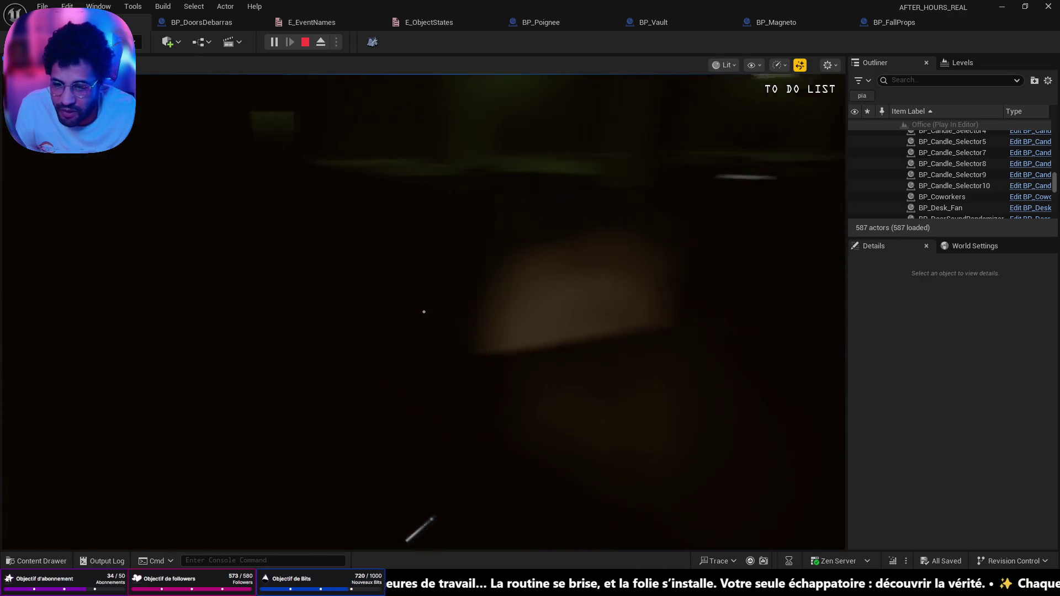
key("w")
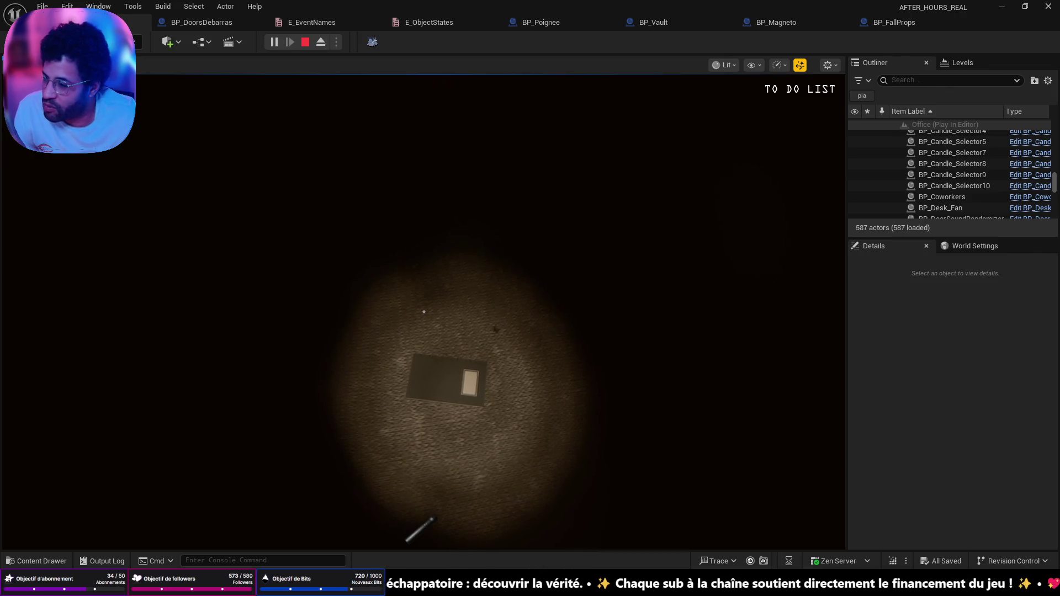
key("Escape")
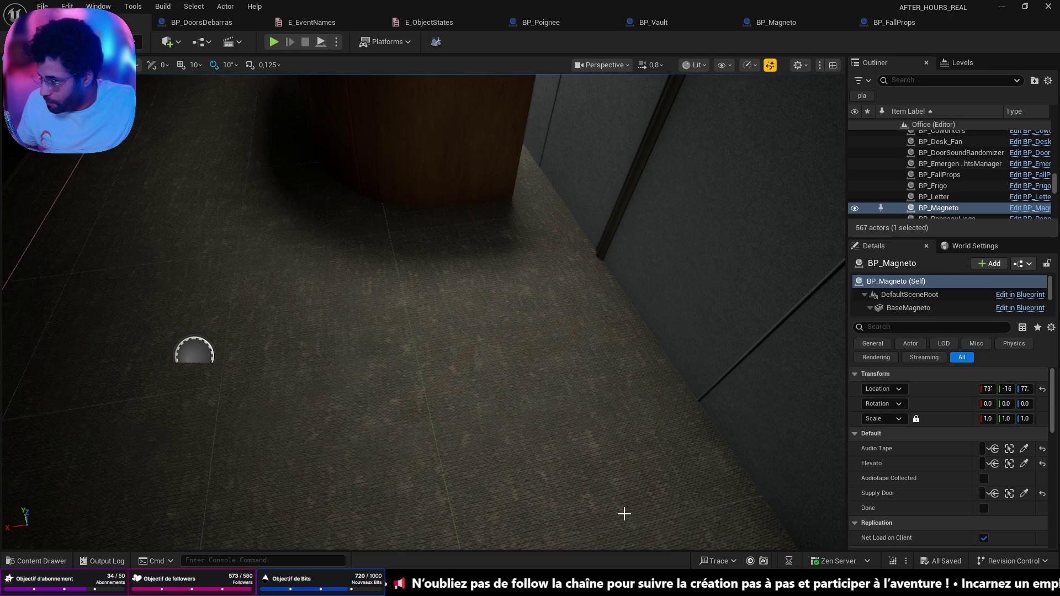
left_click_drag(232, 319, 249, 307)
mouse_move(608, 458)
left_mouse_down()
mouse_move(625, 465)
mouse_move(623, 449)
mouse_move(561, 467)
mouse_move(731, 181)
left_mouse_up()
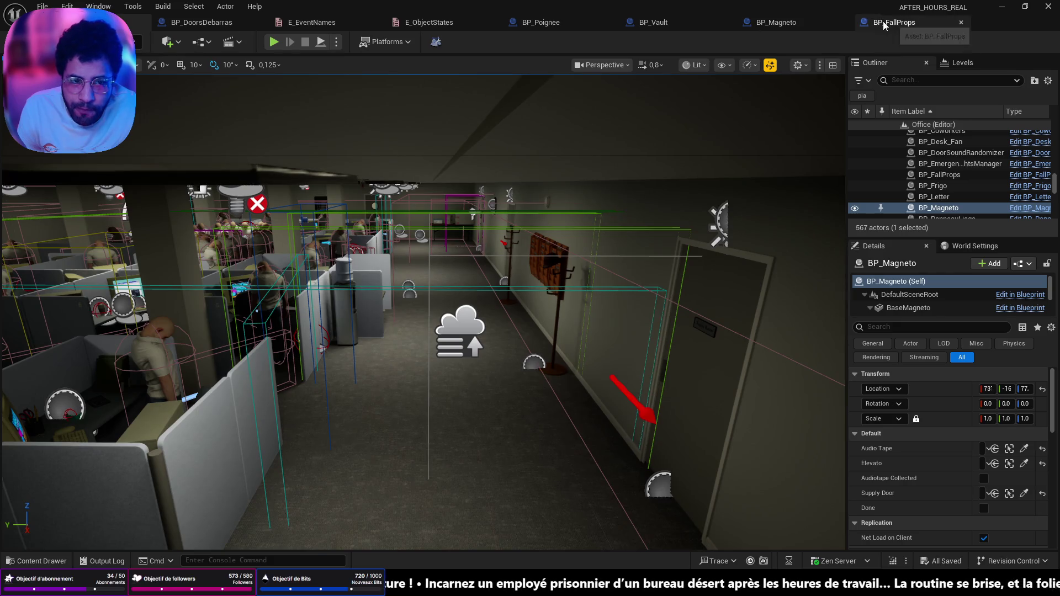
- Open BP_FallProps' EventGraph and pan to Turn Off, Delay and Random Float in Range
left_click(890, 22)
scroll(455, 236, "up", 4)
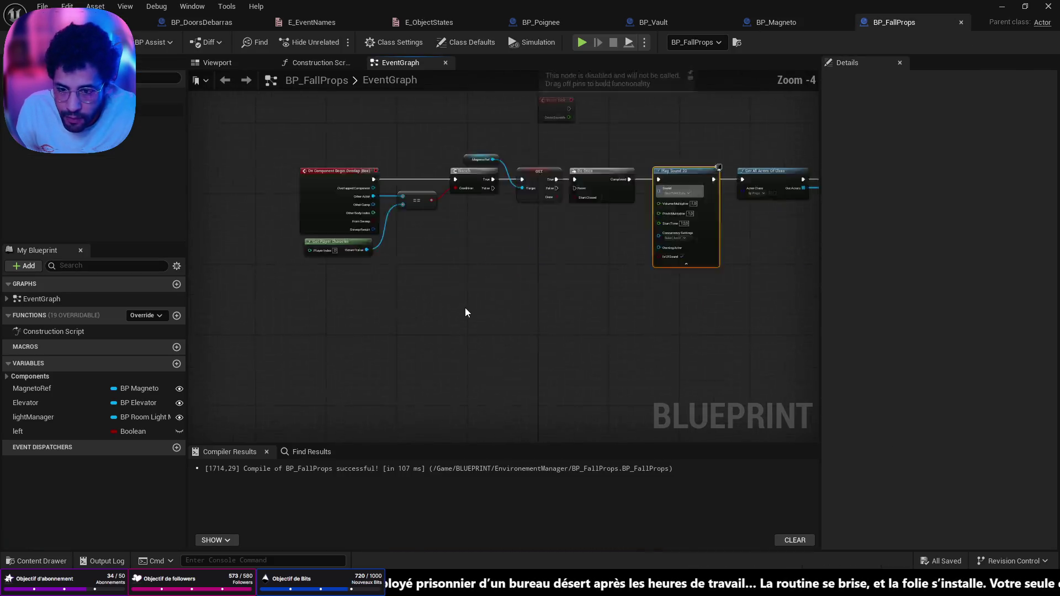
left_click_drag(480, 268, 362, 263)
left_click_drag(262, 115, 558, 349)
left_click(570, 327)
scroll(581, 320, "down", 4)
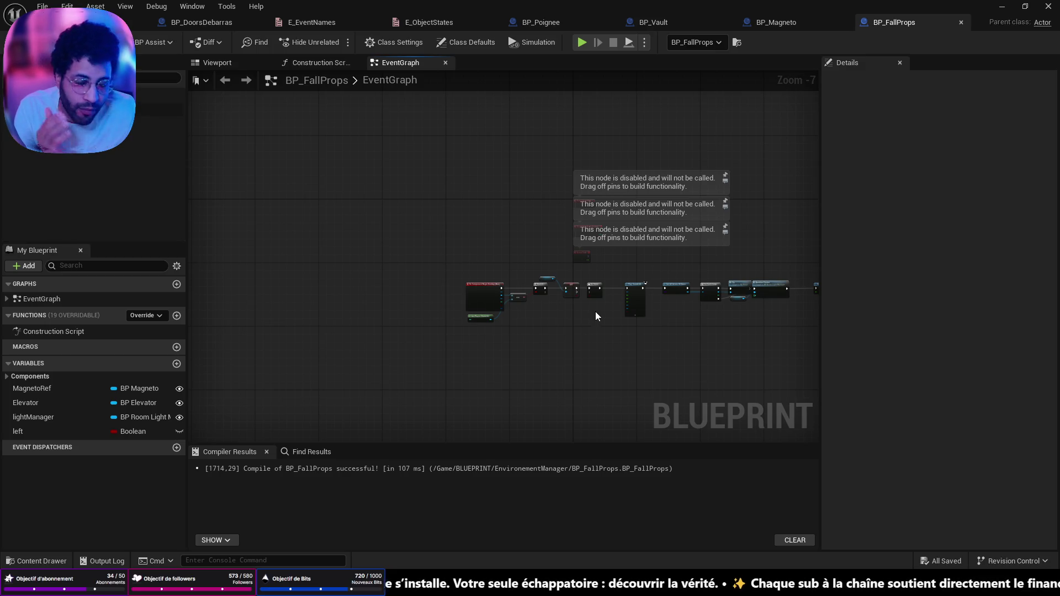
left_click_drag(738, 333, 540, 304)
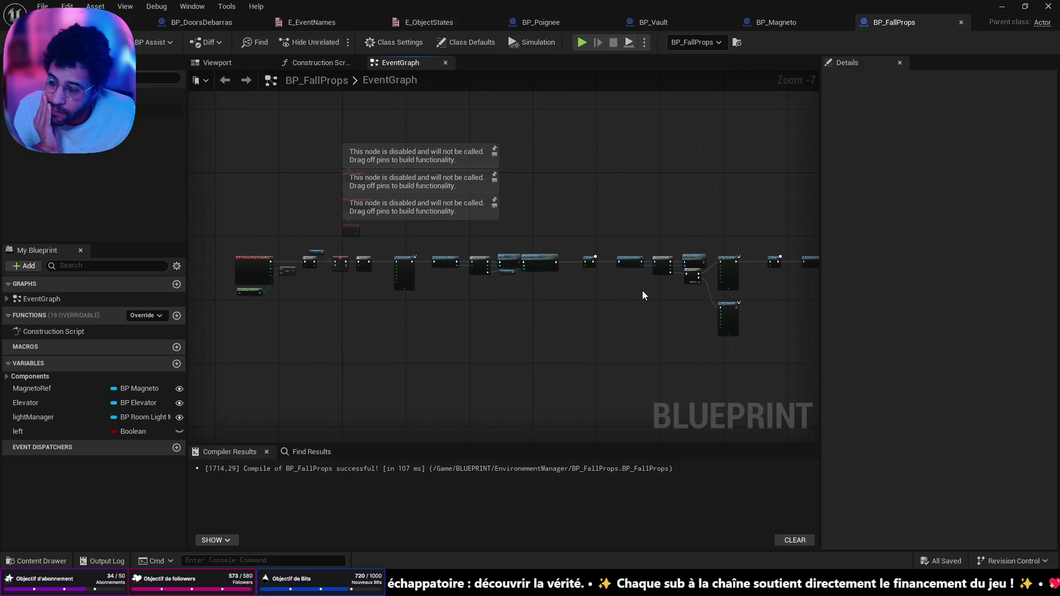
scroll(666, 281, "up", 6)
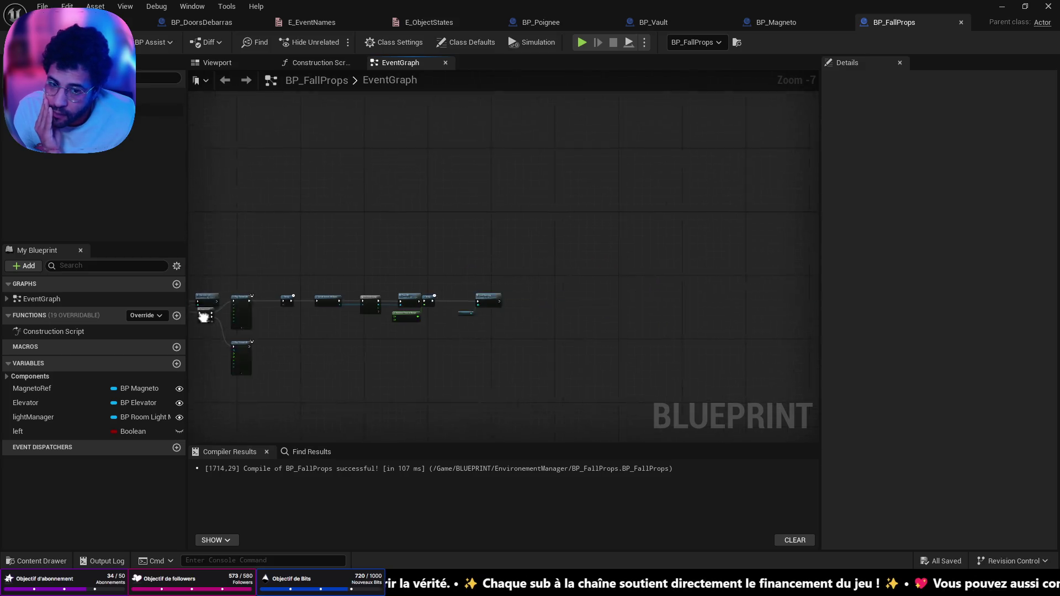
left_click_drag(745, 335, 540, 299)
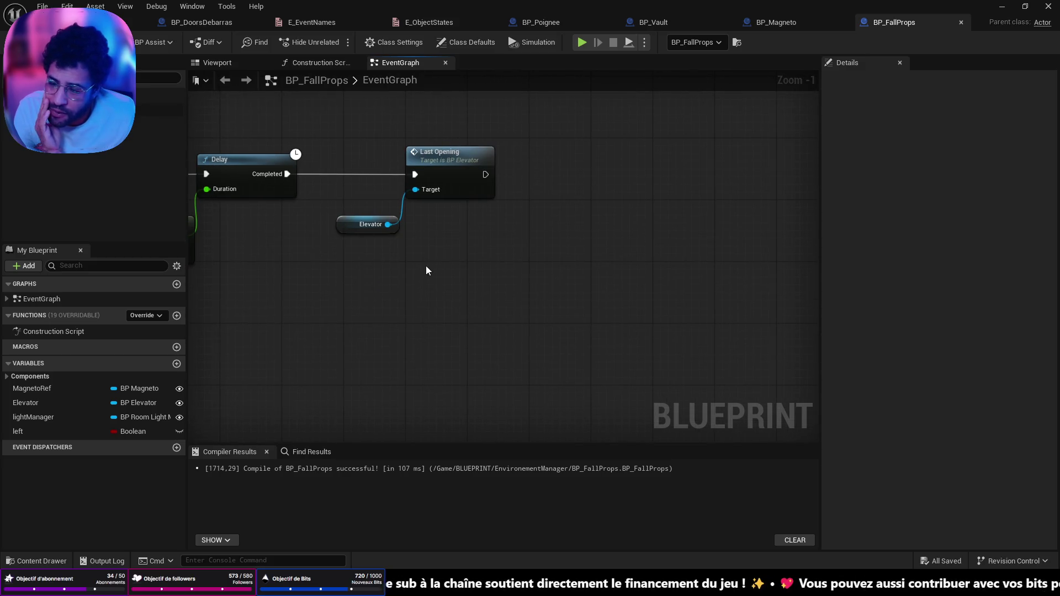
left_click_drag(425, 271, 562, 324)
- Move Last Opening/Elevator and Delay/Random Float in Range right, opening a gap after Turn Off
left_click_drag(461, 170, 633, 340)
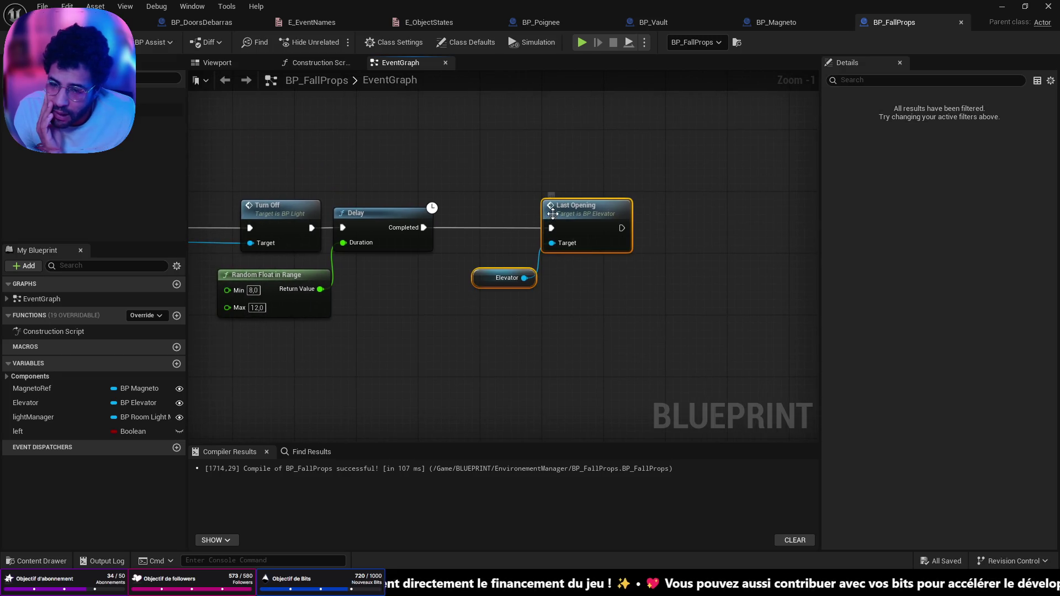
left_click_drag(553, 214, 759, 214)
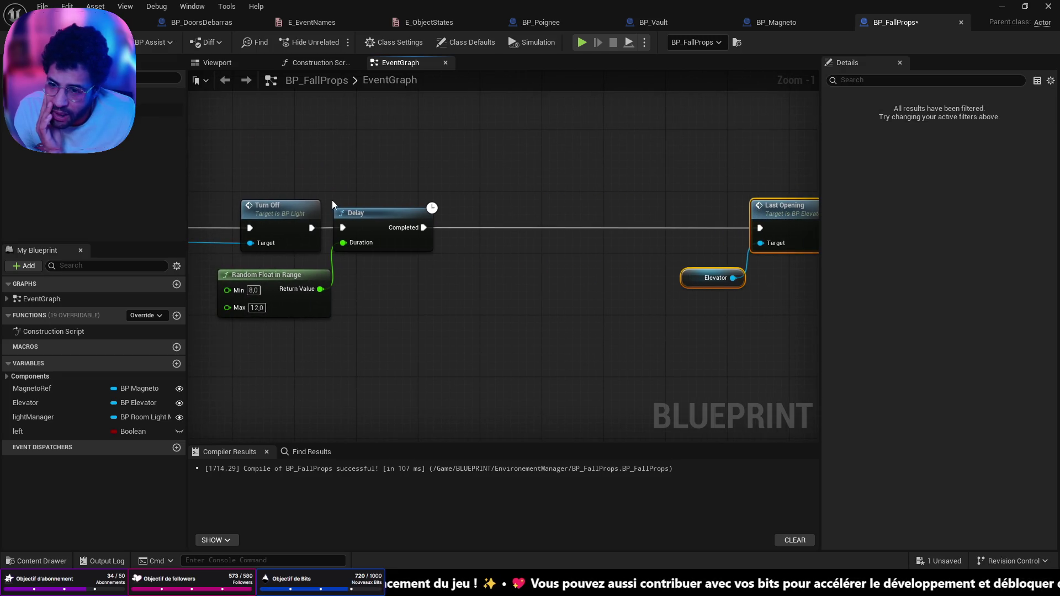
left_click_drag(326, 196, 461, 382)
left_click_drag(374, 220, 666, 214)
mouse_move(298, 298)
left_mouse_down()
mouse_move(651, 296)
mouse_move(542, 290)
left_mouse_up()
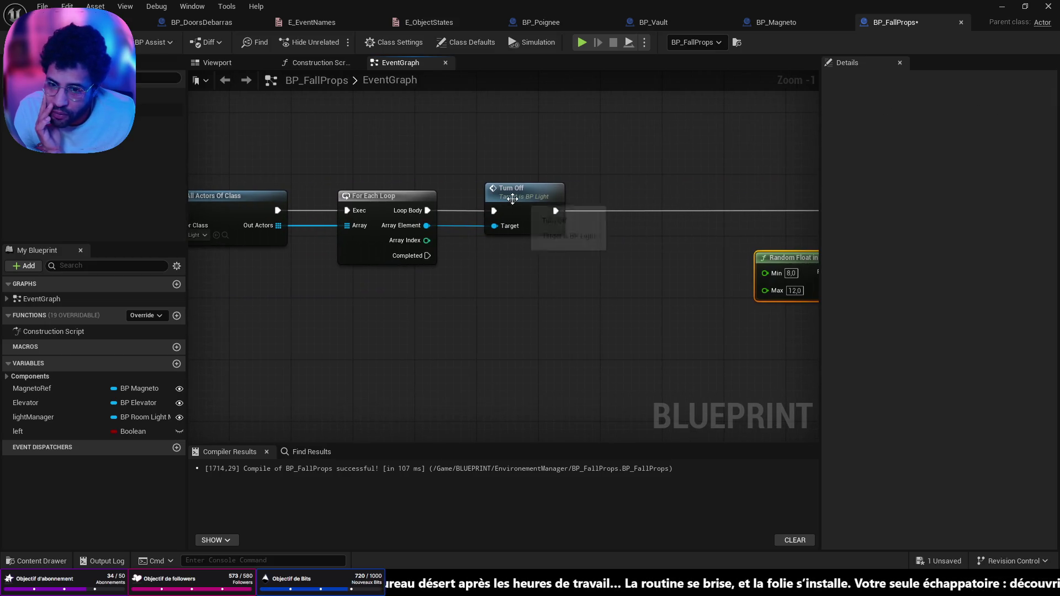
left_click_drag(512, 199, 482, 198)
left_click(499, 314)
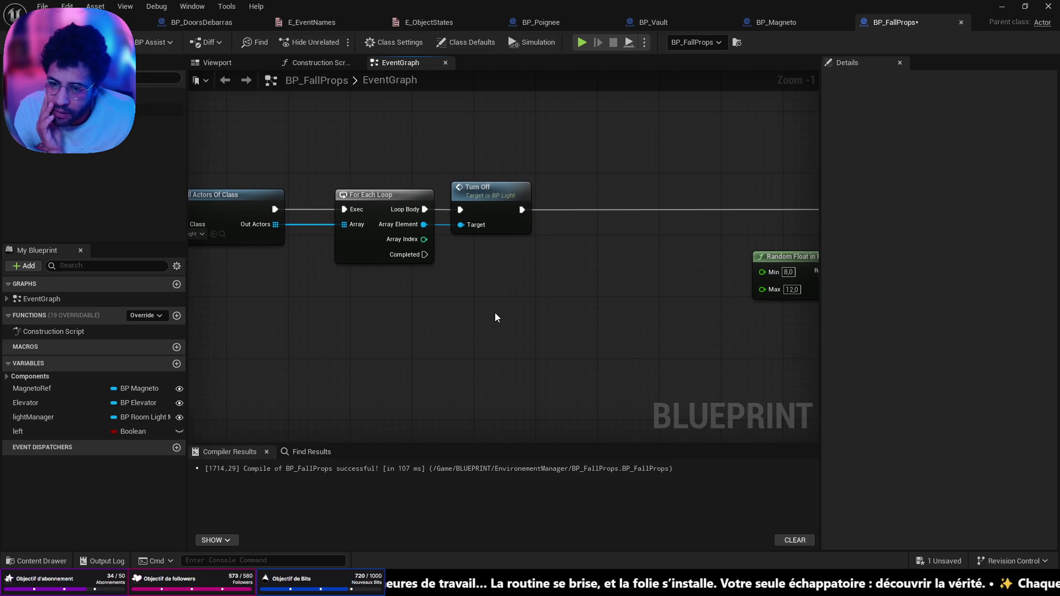
- Add a Get Save System Component node after Turn Off
right_click(494, 313)
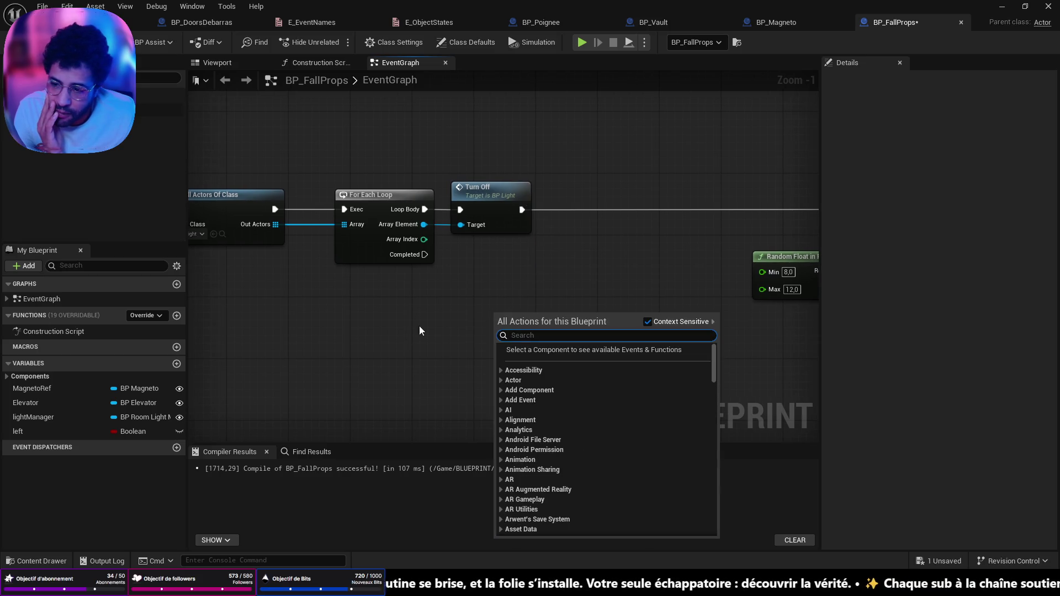
type("get save")
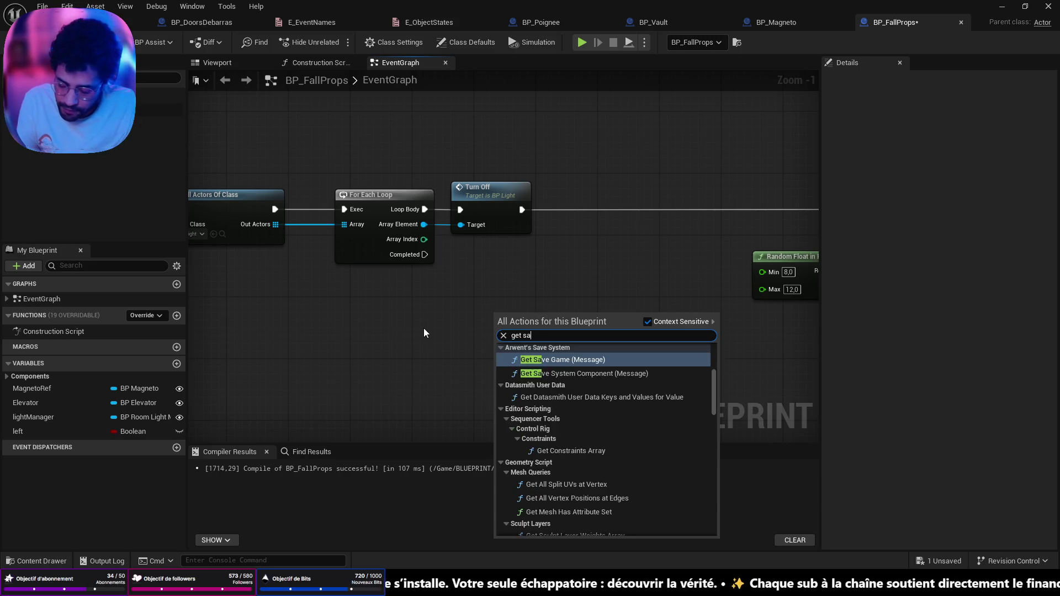
key("Down")
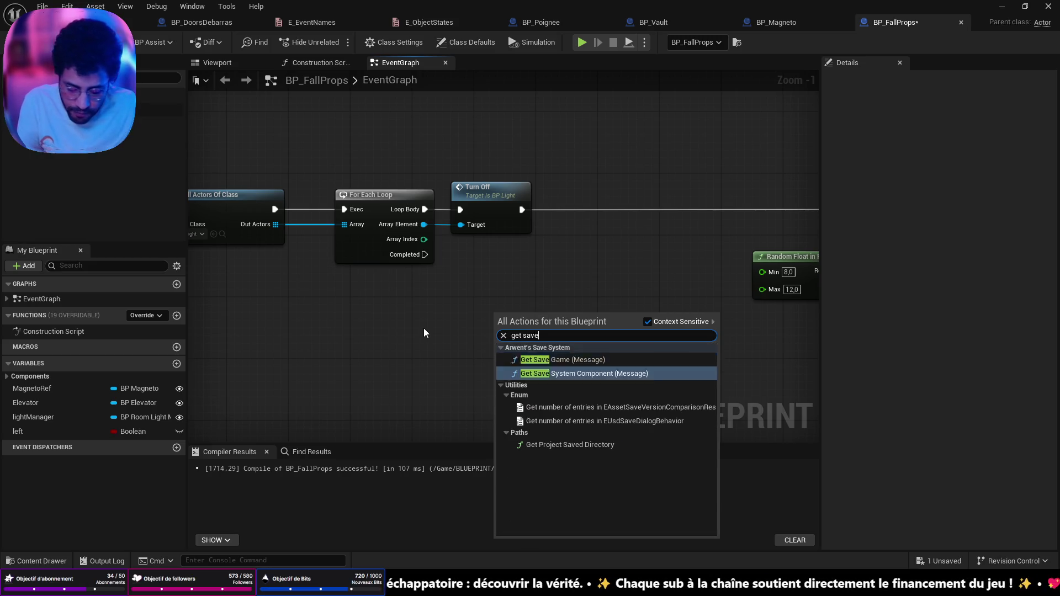
key("Return")
- Feed its Target from a Get Game State node, discarding a mistaken Get Player State
left_click_drag(499, 356, 400, 364)
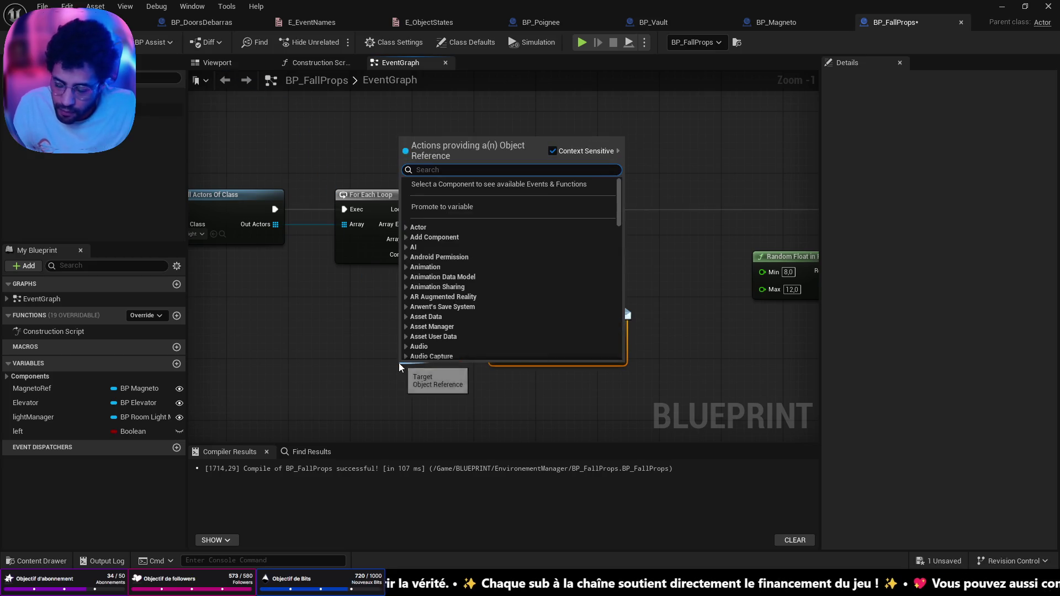
type("get")
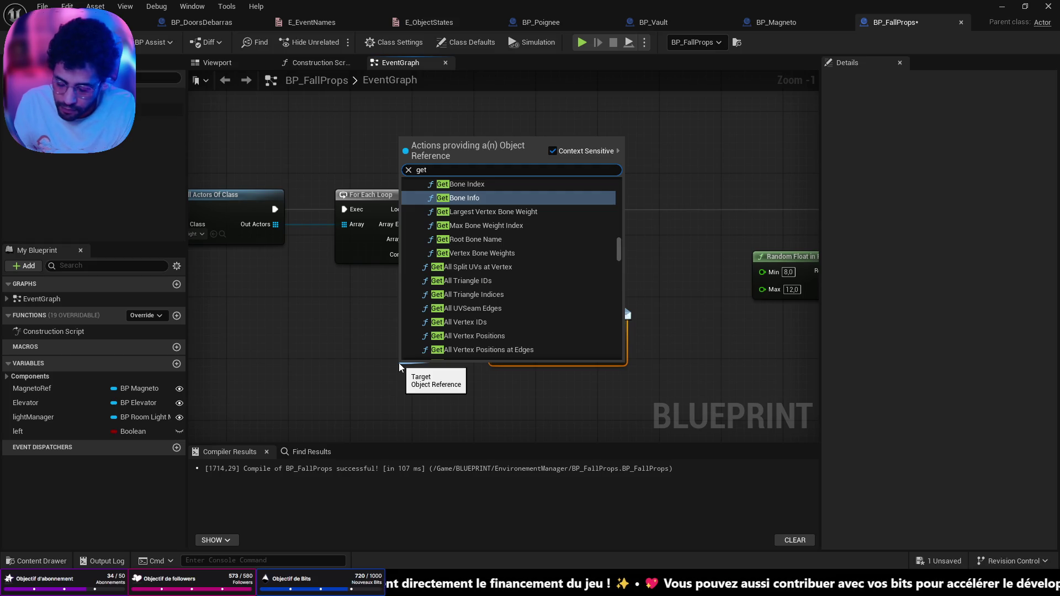
type(" game")
key("Down")
key("Return")
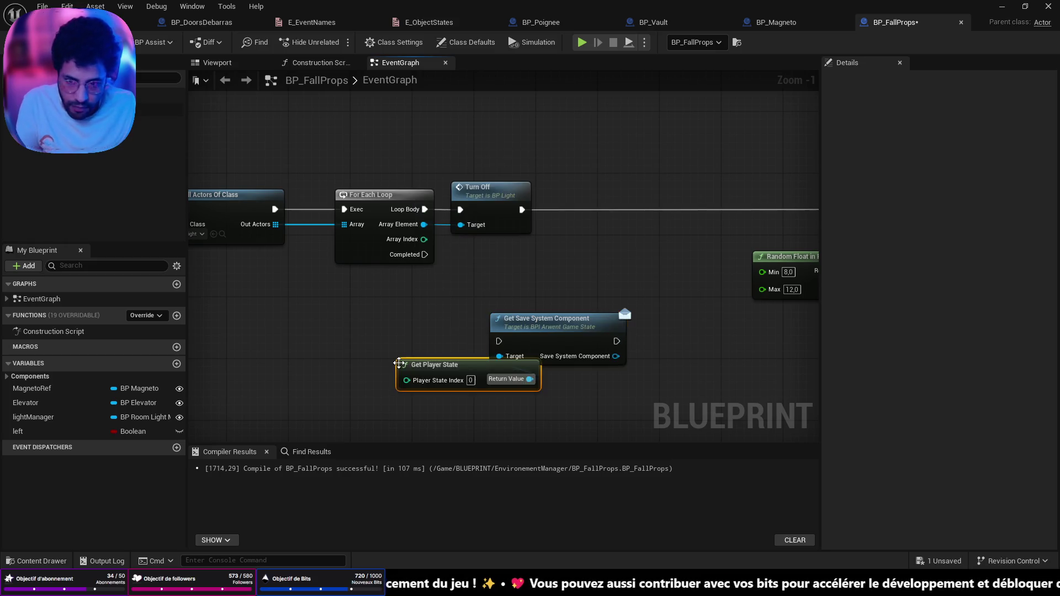
left_click_drag(469, 365, 410, 351)
key("Delete")
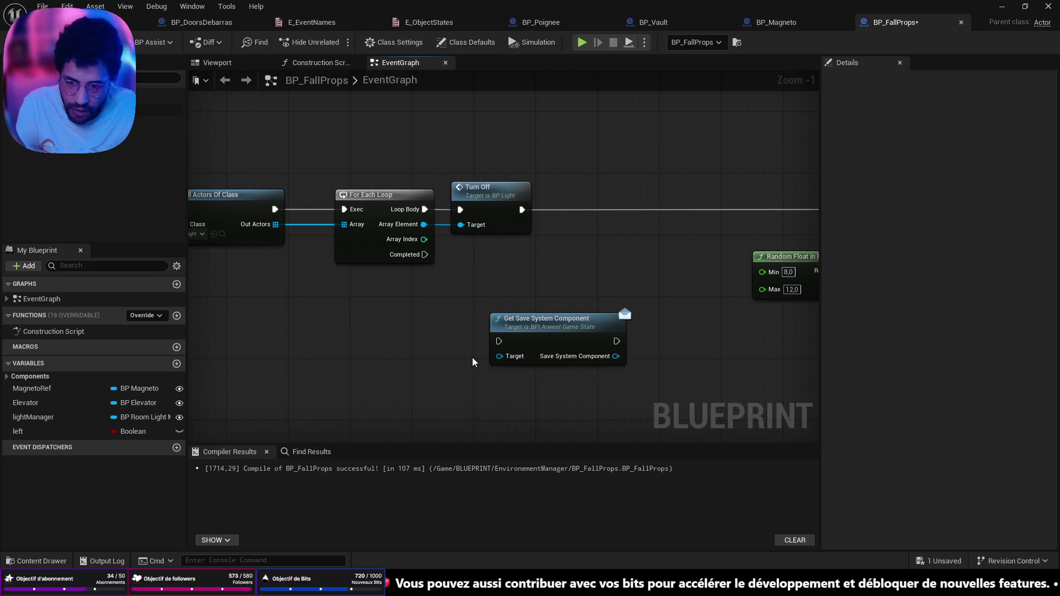
left_click_drag(493, 355, 366, 359)
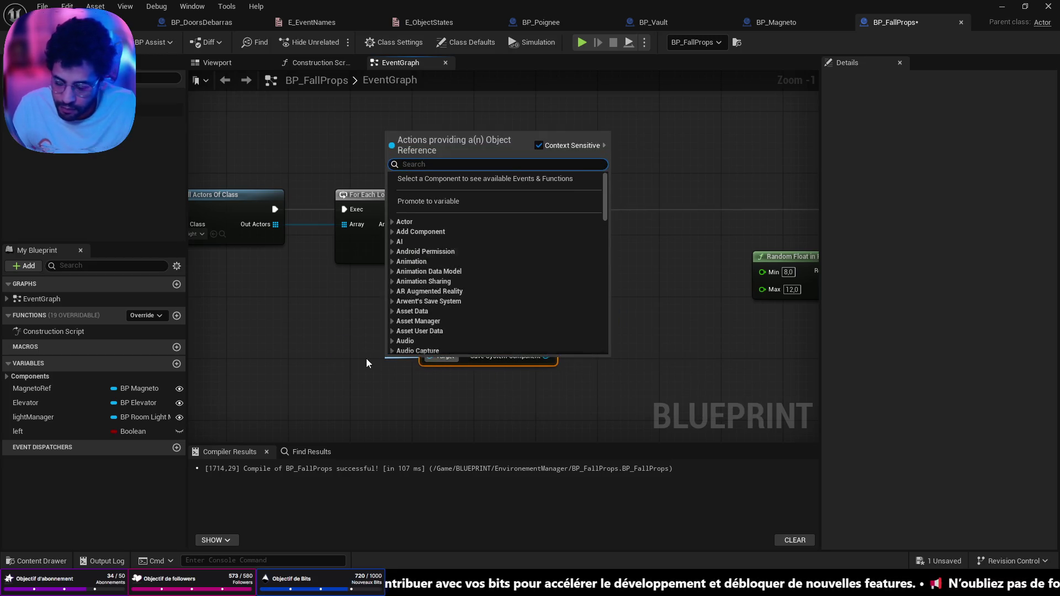
type("getgame state")
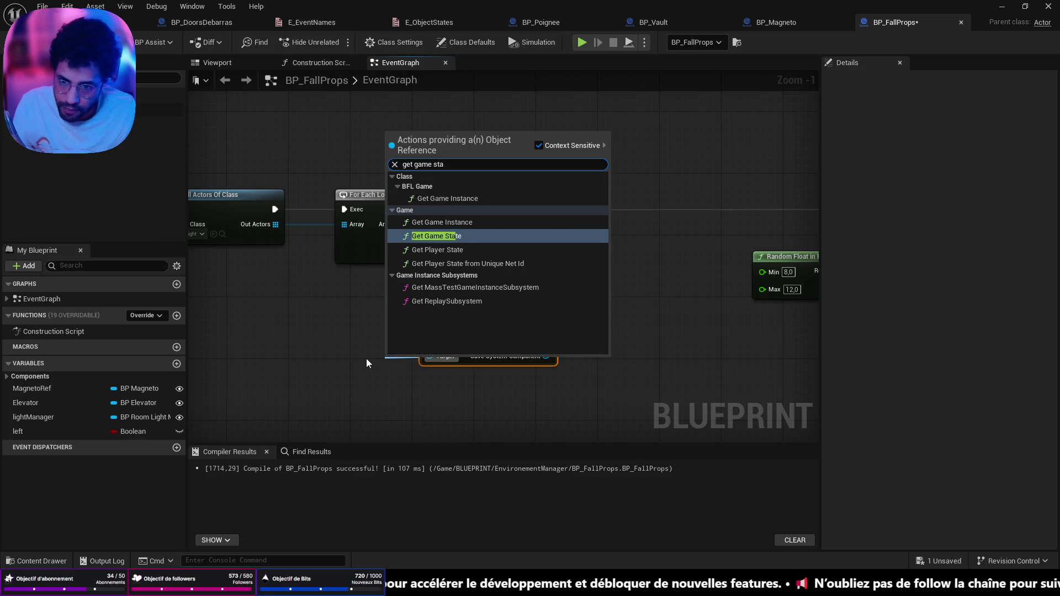
key("Return")
left_click_drag(399, 354, 323, 334)
left_click_drag(482, 318, 490, 316)
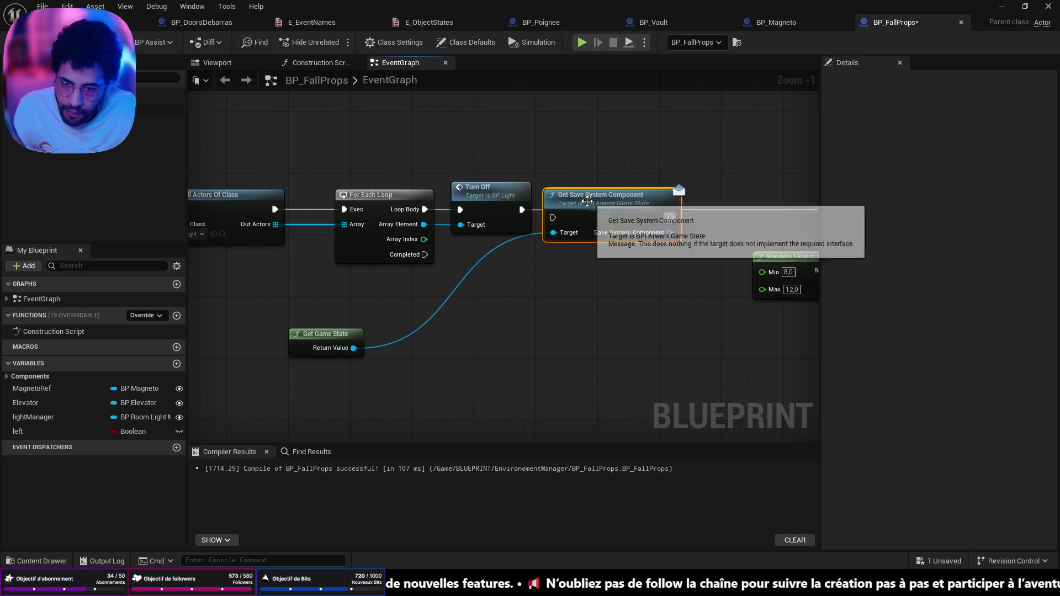
left_click(497, 218)
- Add Set Succesful Event on the save component with GRAVITY_EVENT and Event Value ticked
left_click_drag(574, 259, 360, 266)
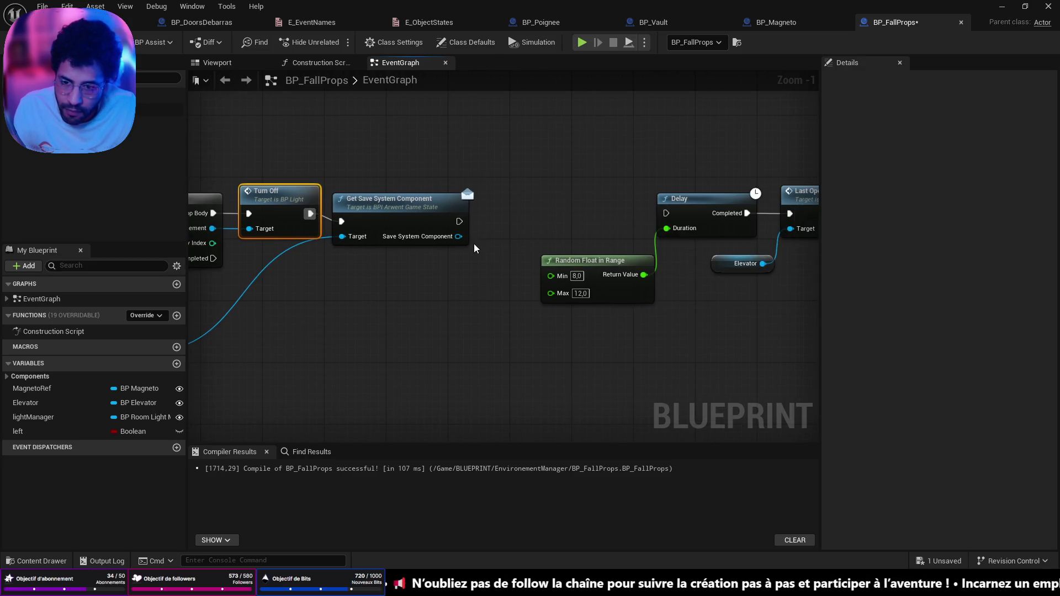
mouse_move(458, 236)
left_mouse_down()
mouse_move(485, 246)
mouse_move(511, 221)
left_mouse_up()
type("set succ")
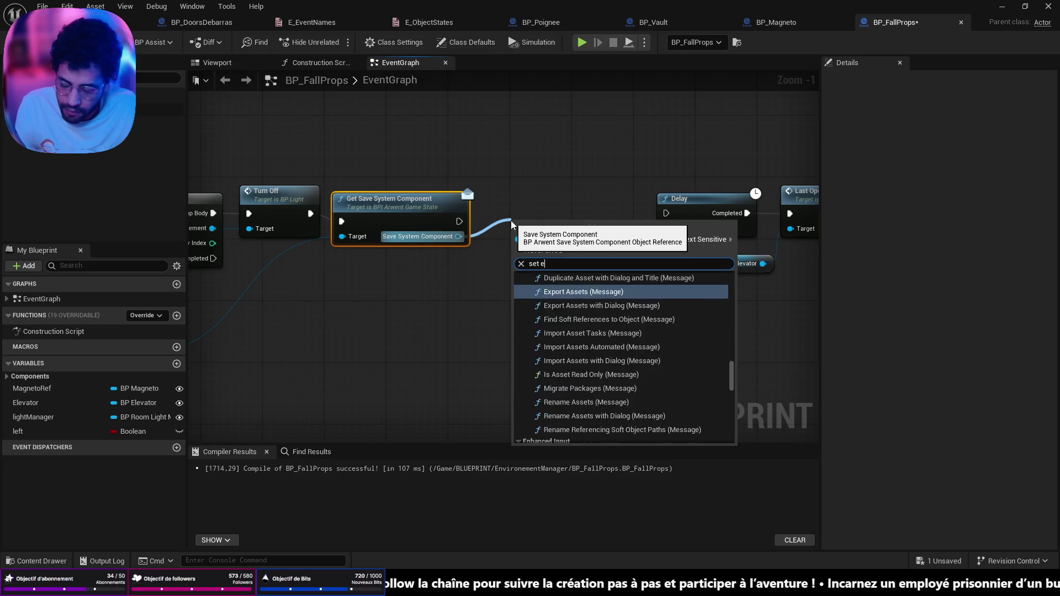
left_click(558, 290)
mouse_move(556, 235)
left_mouse_down()
mouse_move(516, 119)
mouse_move(540, 117)
left_mouse_up()
left_click(550, 169)
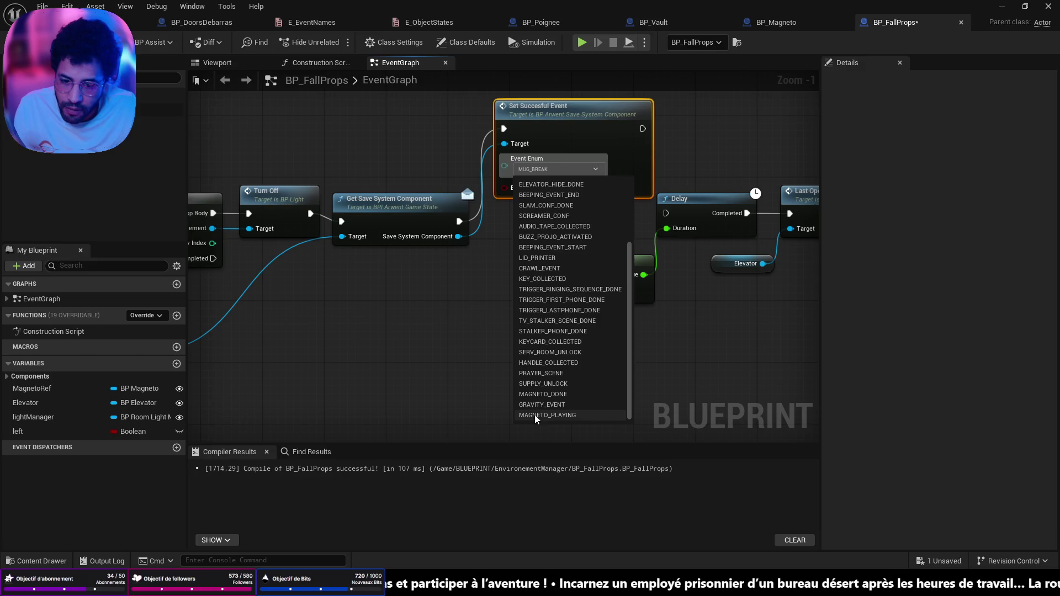
left_click(538, 407)
left_click(550, 187)
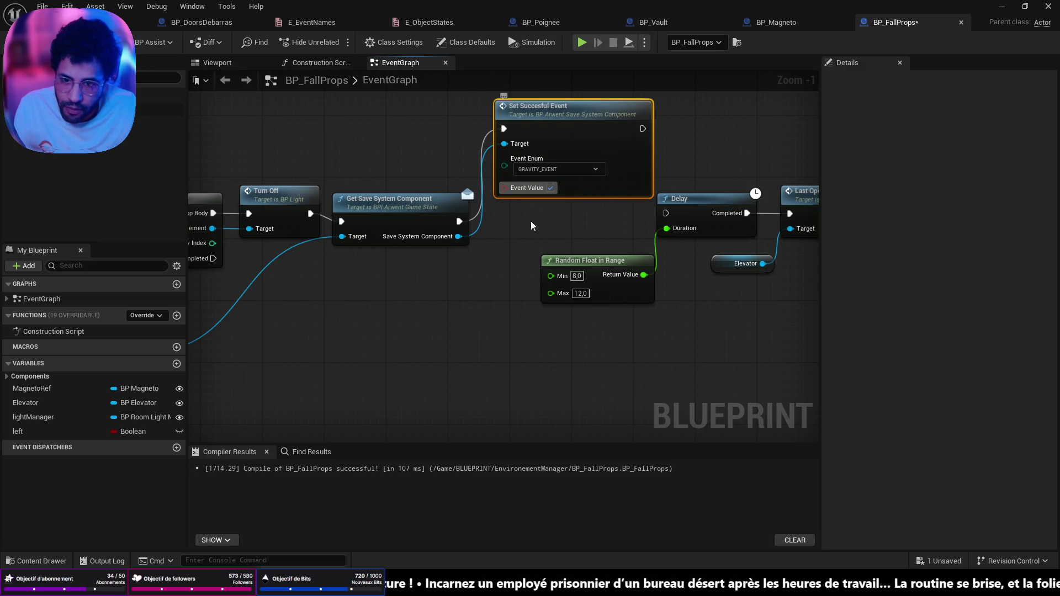
- Wire Set Succesful Event into Delay and shift the Delay chain right to tidy wires
left_click_drag(531, 221, 397, 272)
left_click_drag(512, 196, 532, 265)
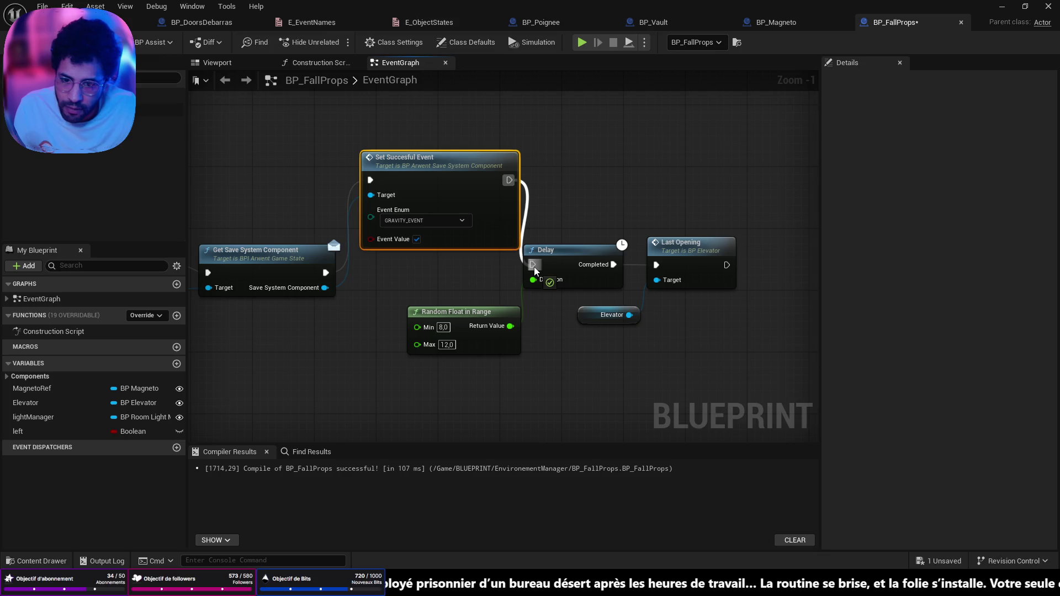
left_click_drag(457, 275, 740, 367)
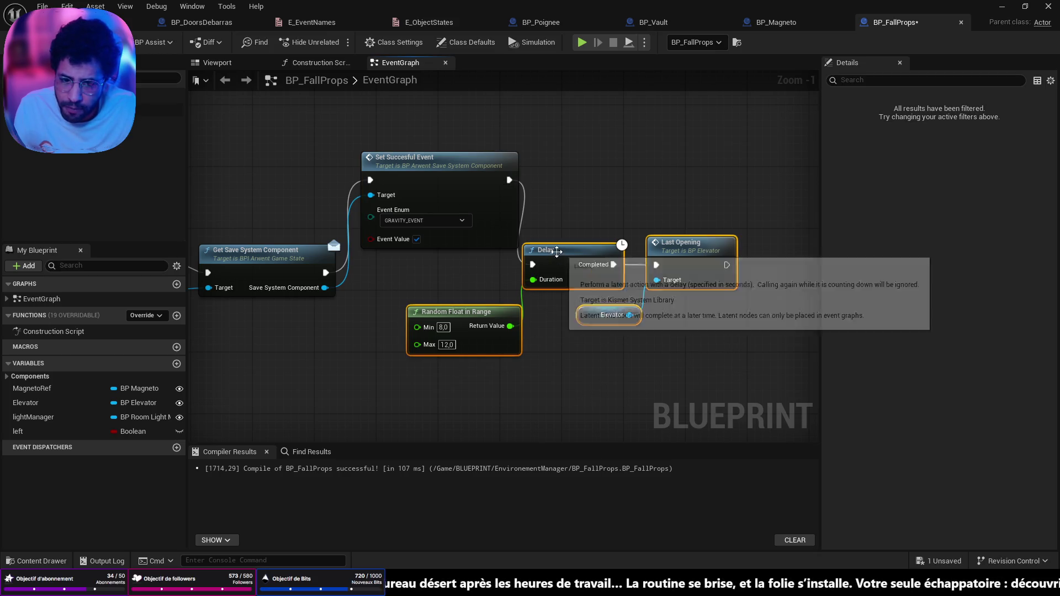
mouse_move(531, 248)
left_mouse_down()
mouse_move(711, 253)
mouse_move(717, 240)
left_mouse_up()
scroll(446, 253, "down", 2)
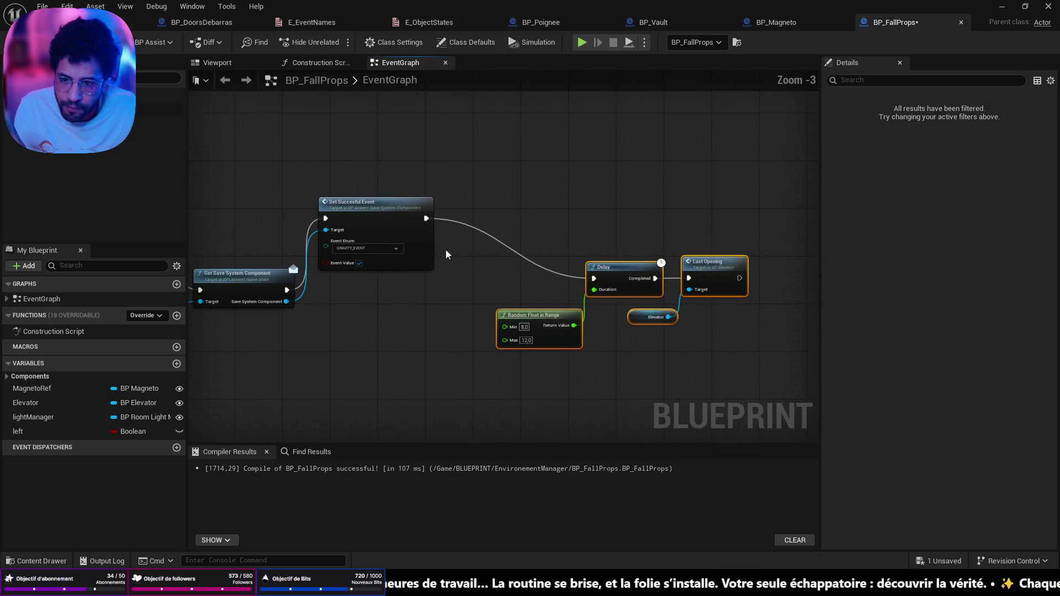
left_click_drag(381, 222, 387, 287)
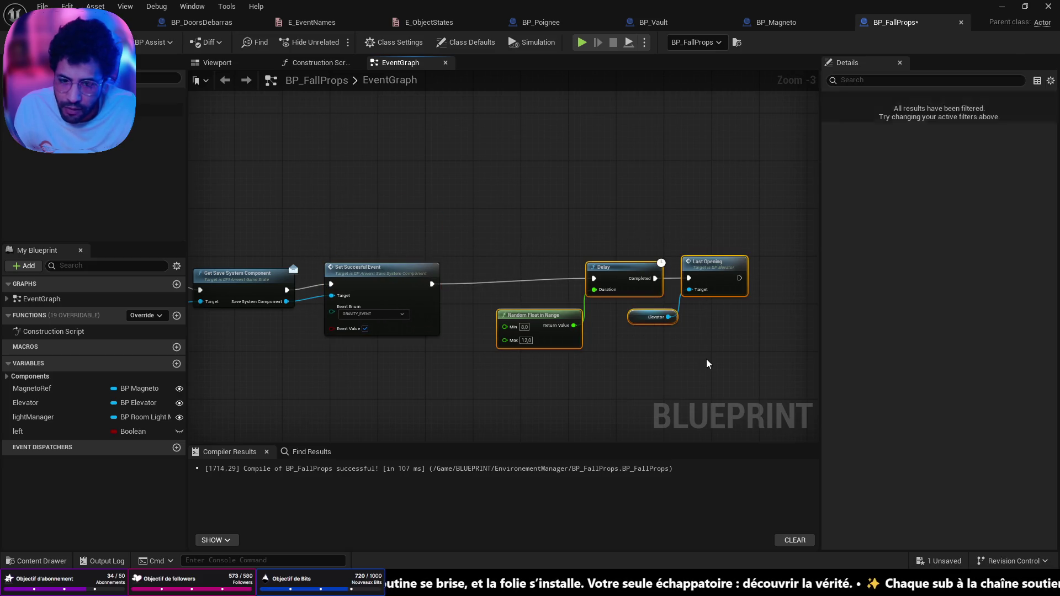
left_click_drag(623, 276, 682, 282)
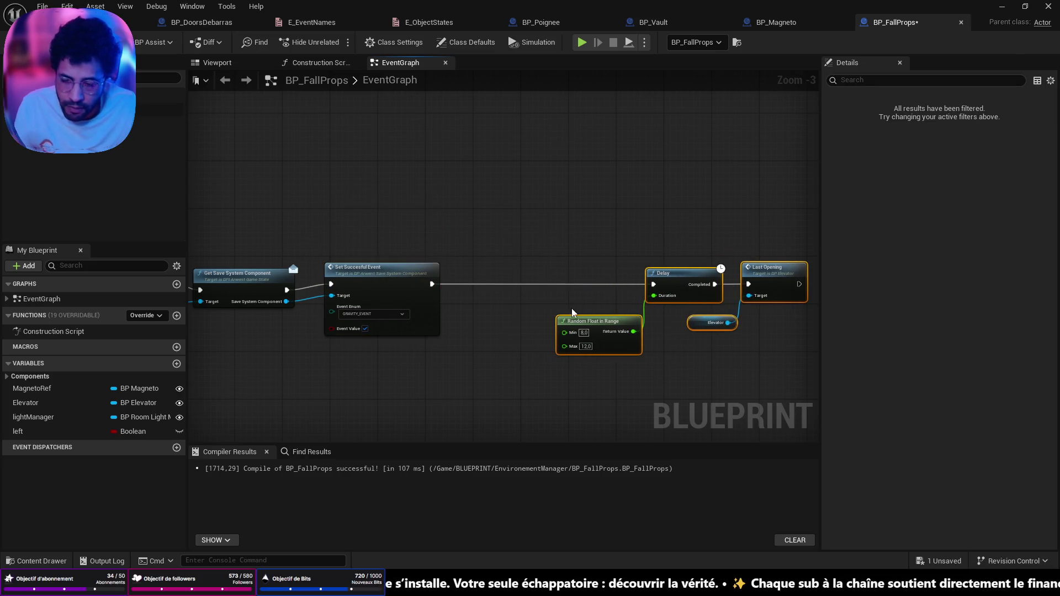
left_click_drag(368, 284, 366, 285)
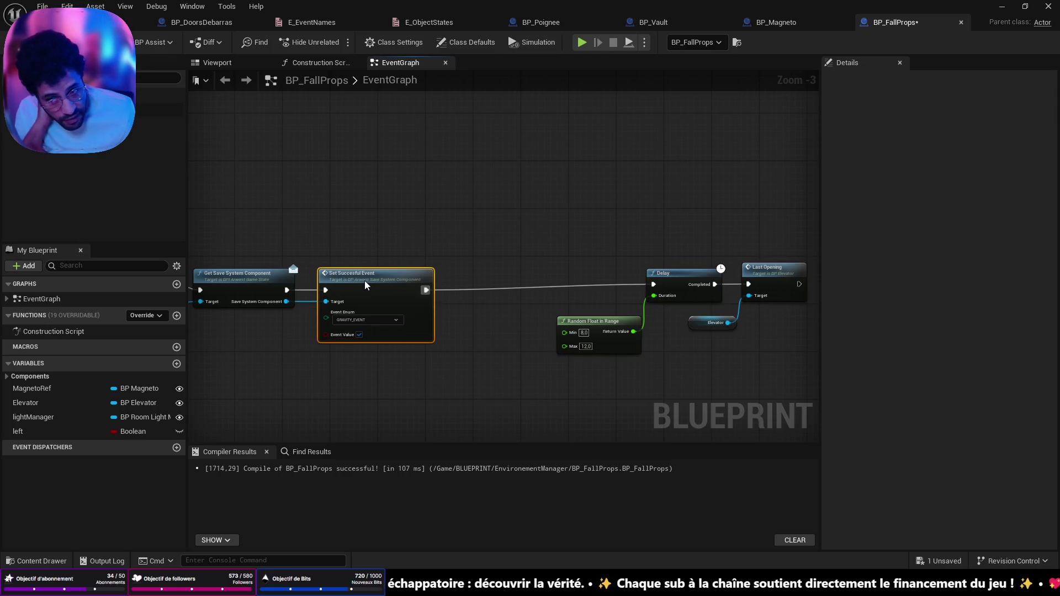
left_click_drag(436, 291, 486, 271)
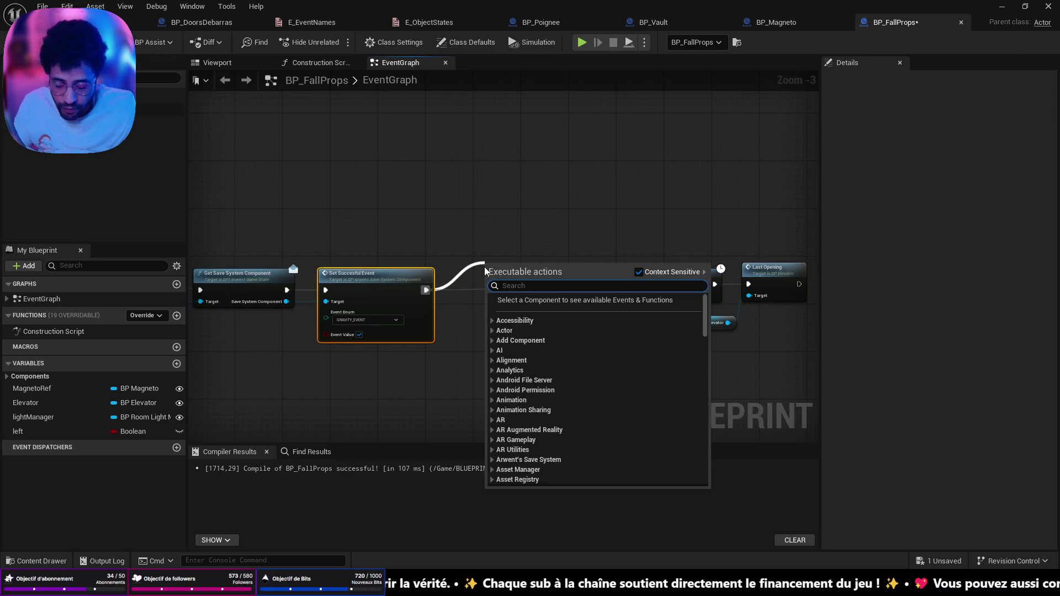
- Add Save Player Transform from the save system component, insert it into the exec chain, and auto-arrange
left_click(297, 408)
left_click_drag(290, 306, 445, 397)
type("save")
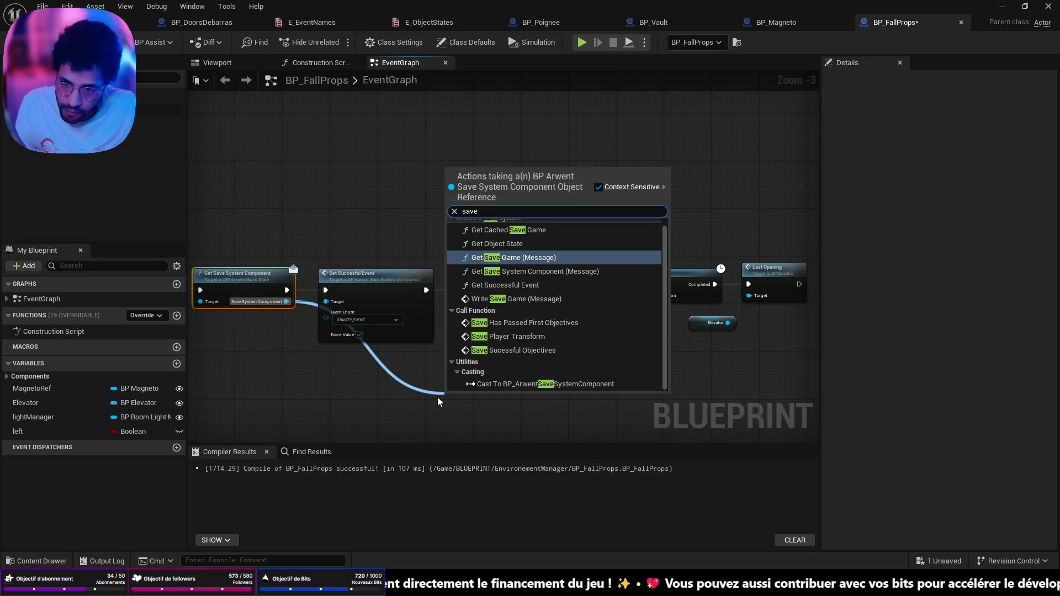
type(" plas")
key("BackSpace")
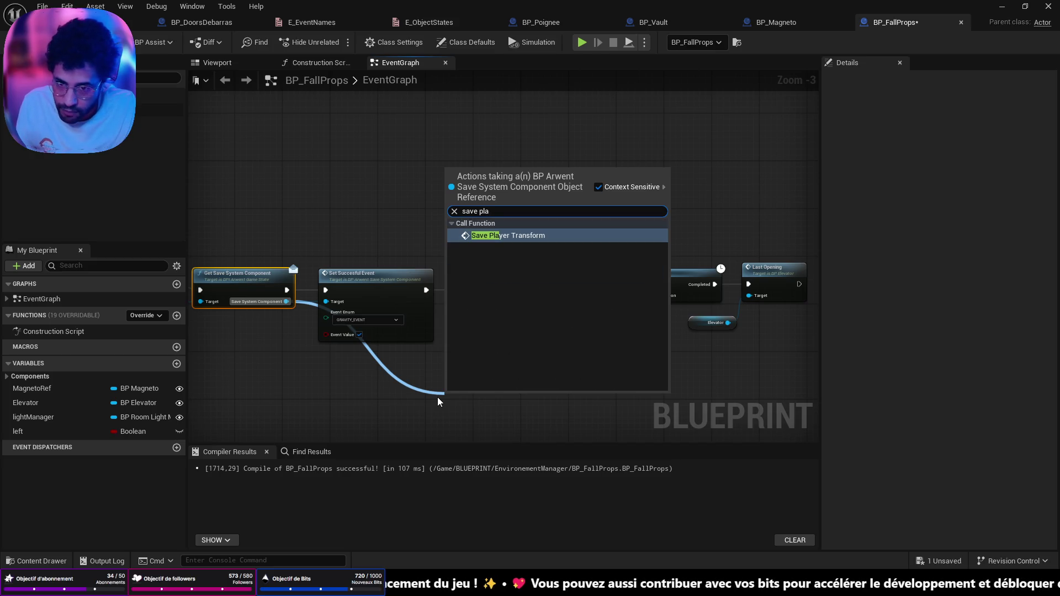
left_click(536, 239)
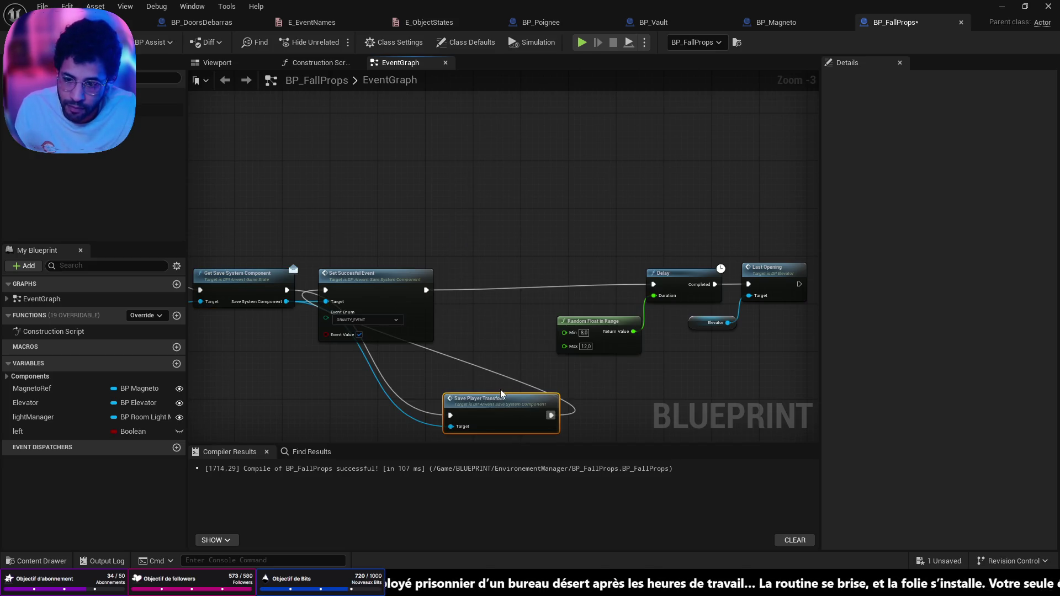
key("alt+shift+Up")
scroll(488, 393, "down", 9)
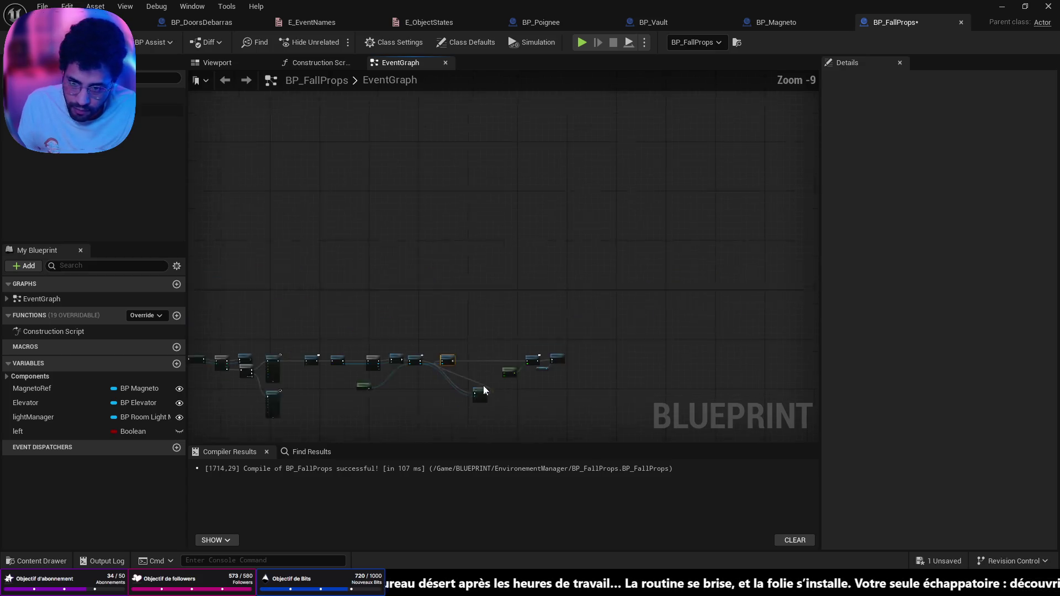
scroll(509, 301, "up", 6)
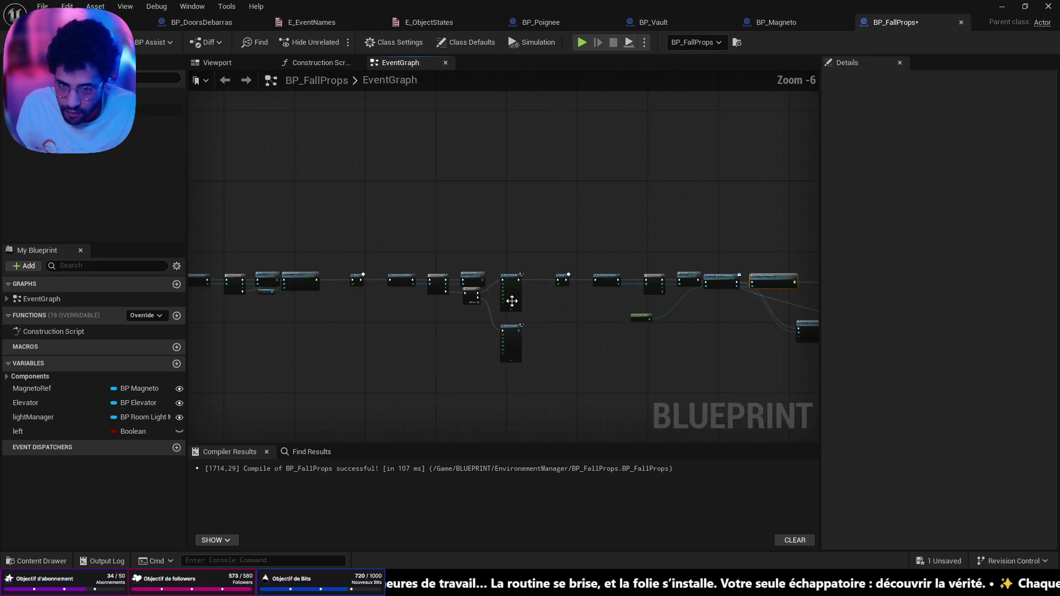
key("shift+f")
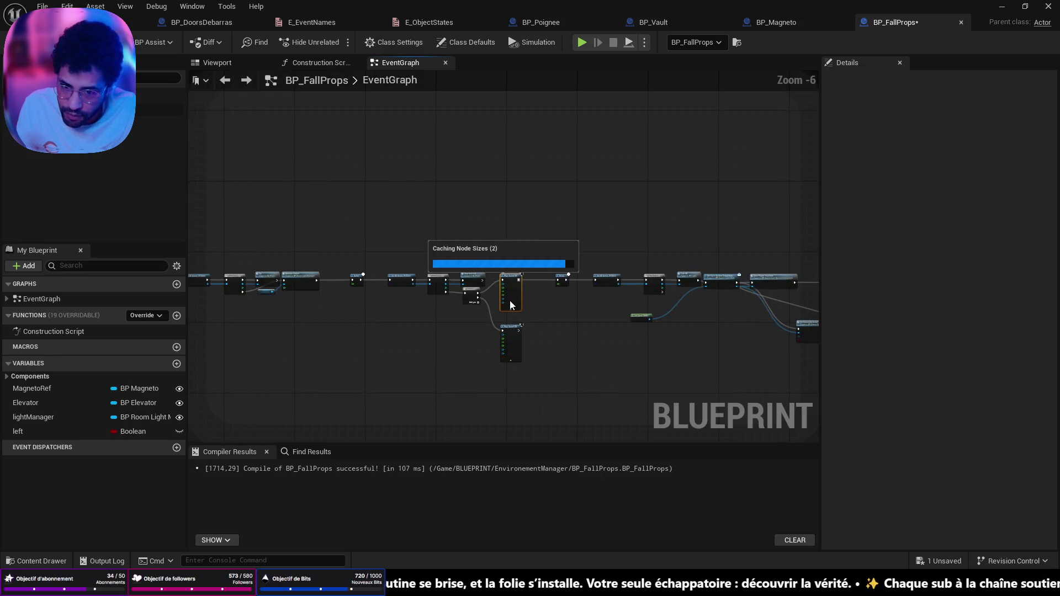
- Save the BP_FallProps blueprint
scroll(512, 310, "down", 3)
key("ctrl+s")
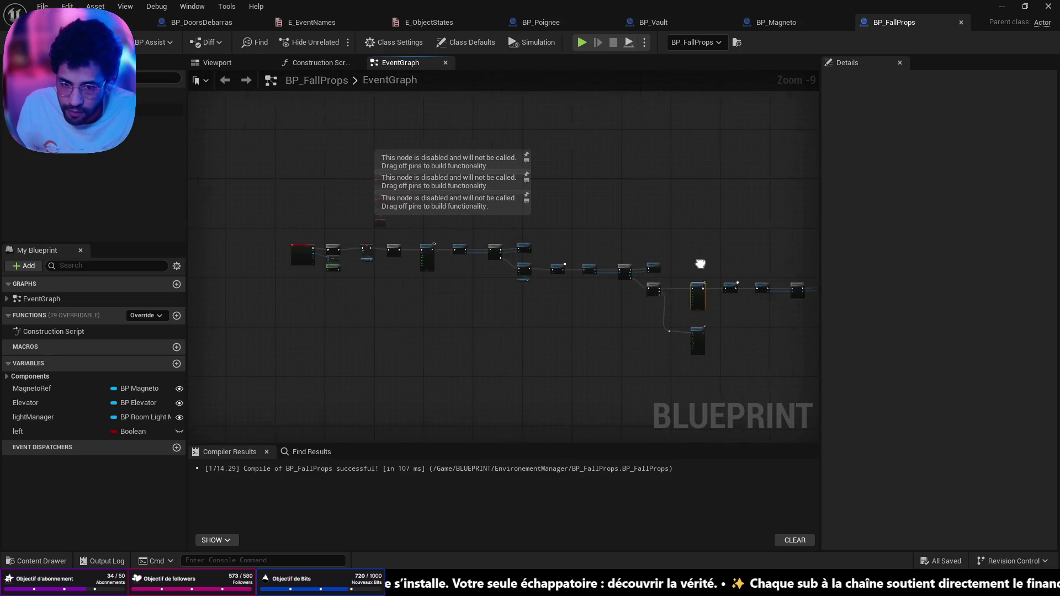
scroll(572, 250, "up", 8)
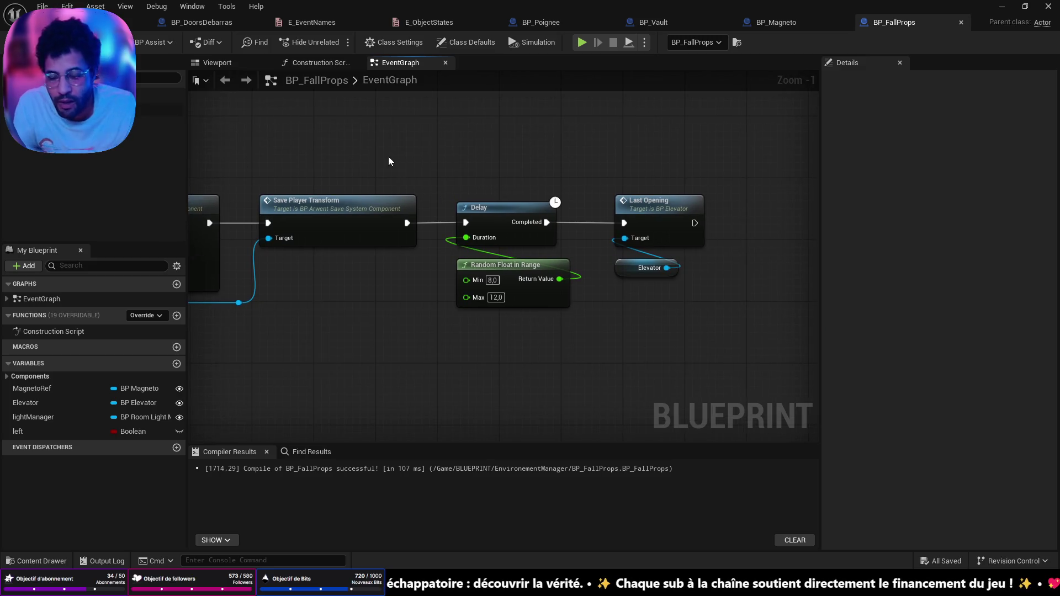
right_click(367, 134)
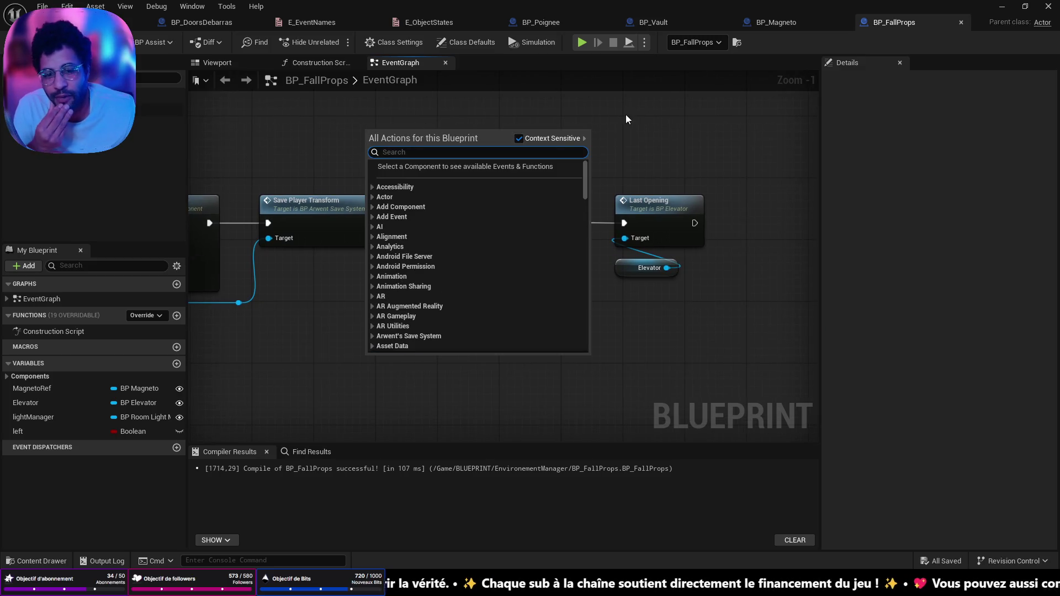
left_click(641, 150)
right_click(511, 149)
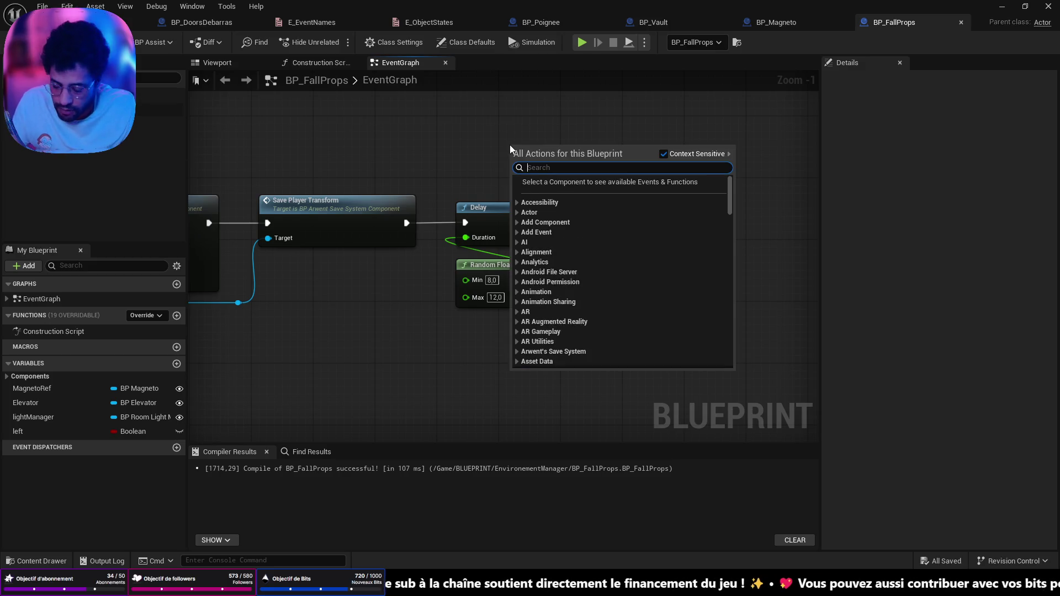
left_click(444, 148)
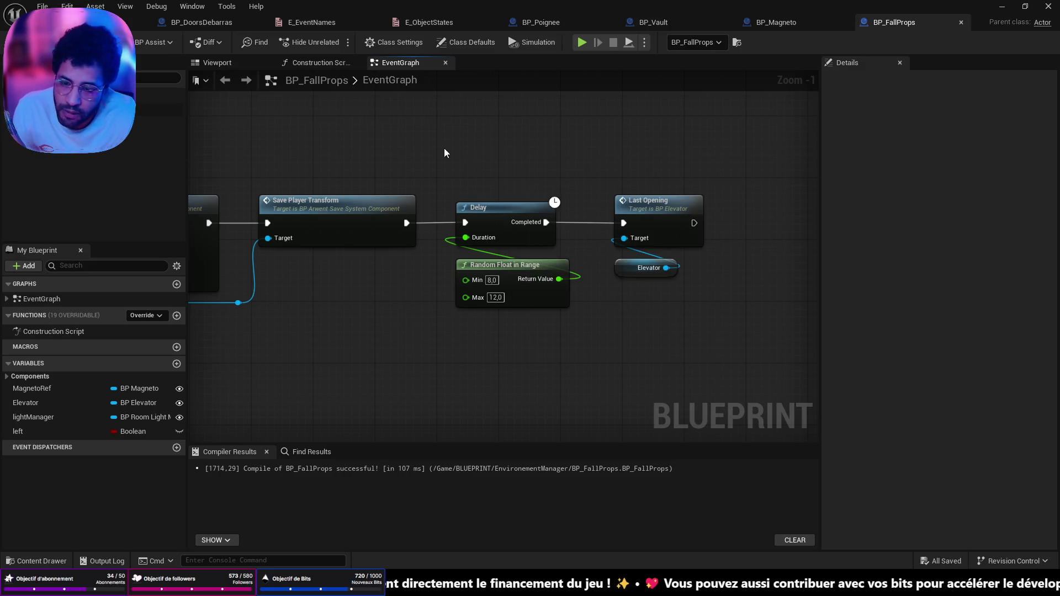
- Pan to the Last Opening node and open its definition in BP_Elevator
left_click_drag(413, 192, 584, 193)
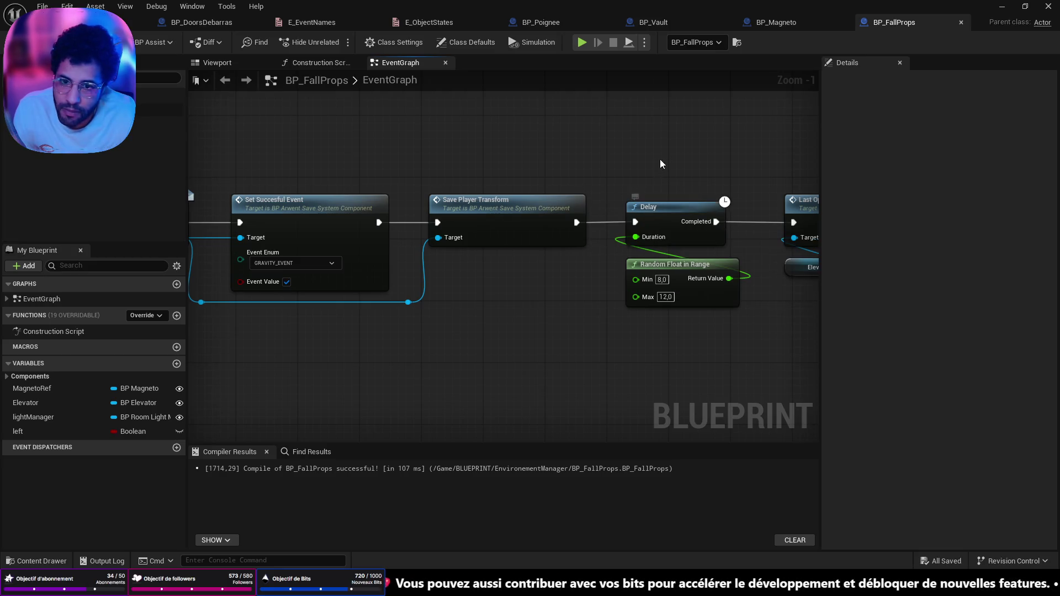
left_click_drag(734, 176, 517, 205)
left_click(624, 236)
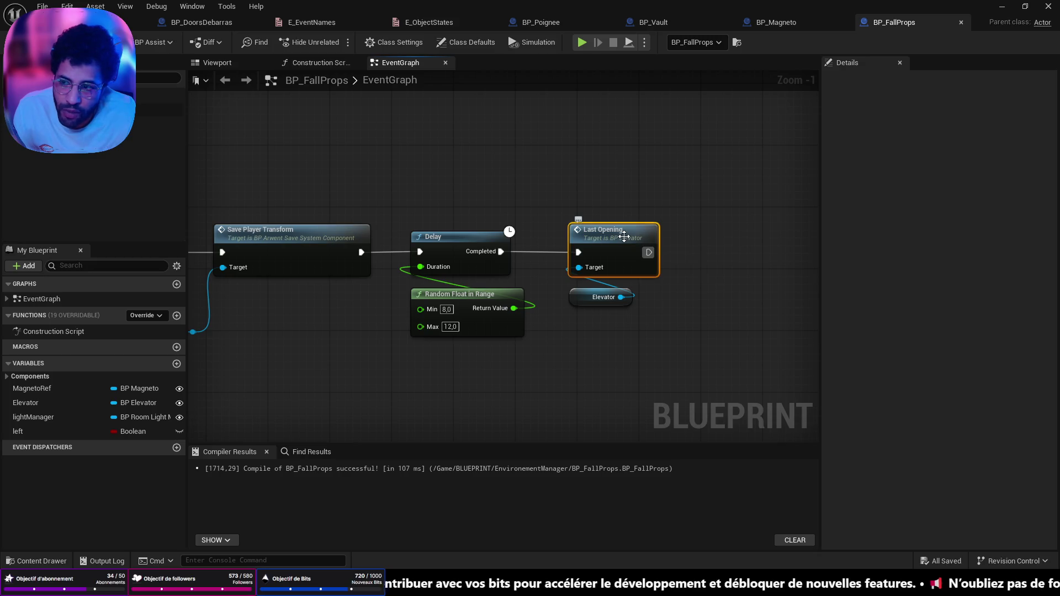
double_click(624, 237)
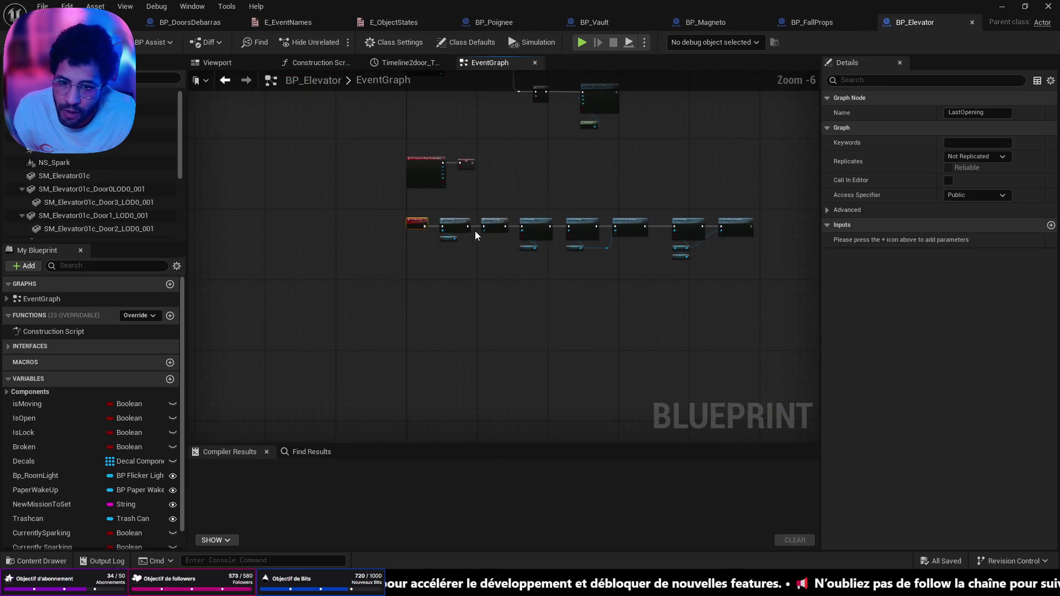
- Look over BP_Elevator's graph, then return to BP_FallProps
mouse_move(487, 202)
left_mouse_down()
mouse_move(541, 282)
mouse_move(438, 61)
left_mouse_up()
left_click(823, 26)
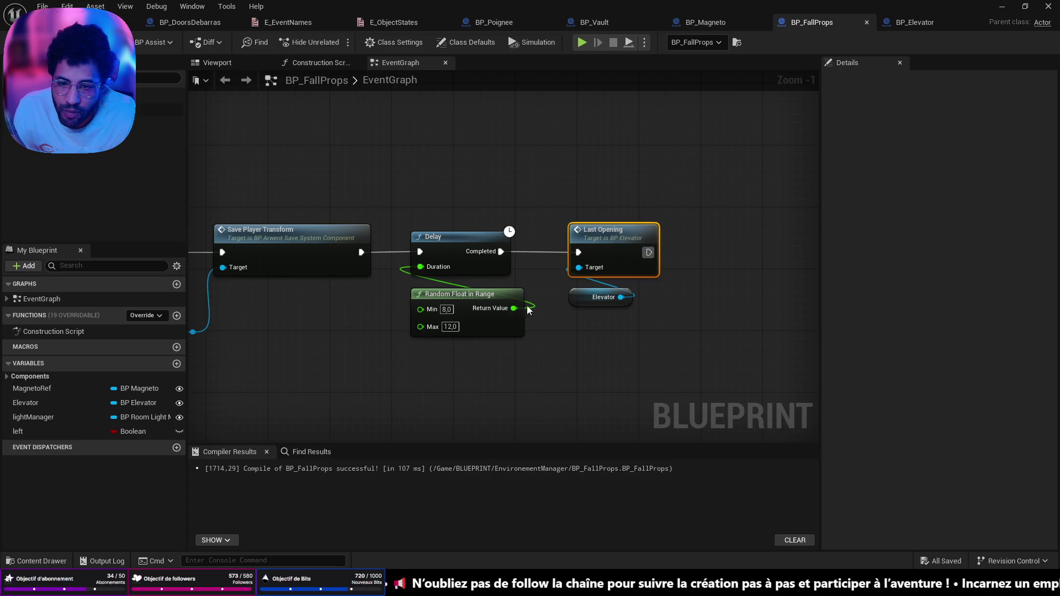
left_click(606, 184)
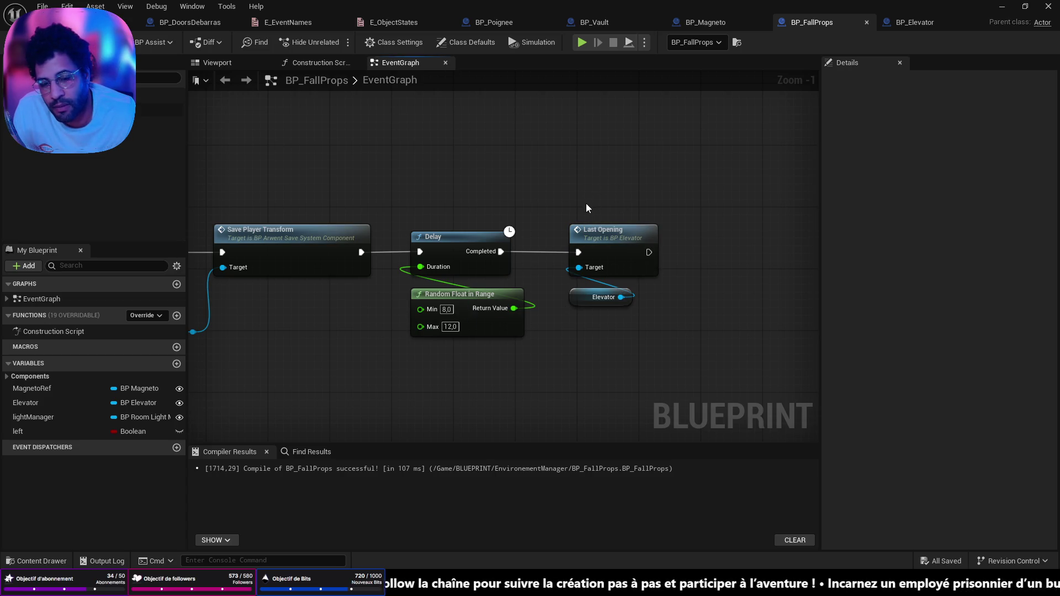
scroll(396, 188, "down", 7)
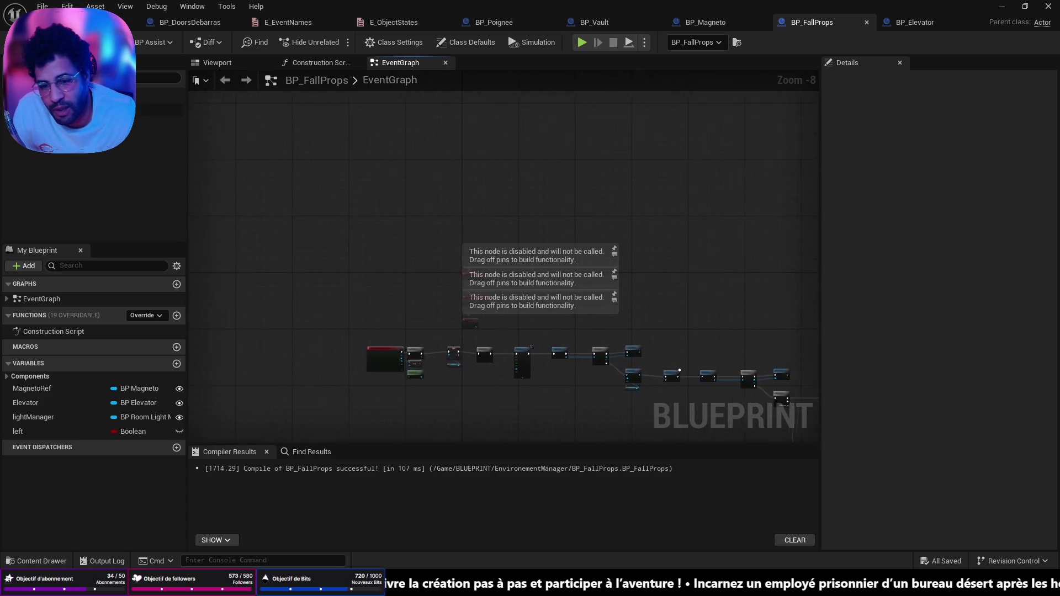
- Add an Event BeginPlay node to BP_FallProps and save
right_click(349, 181)
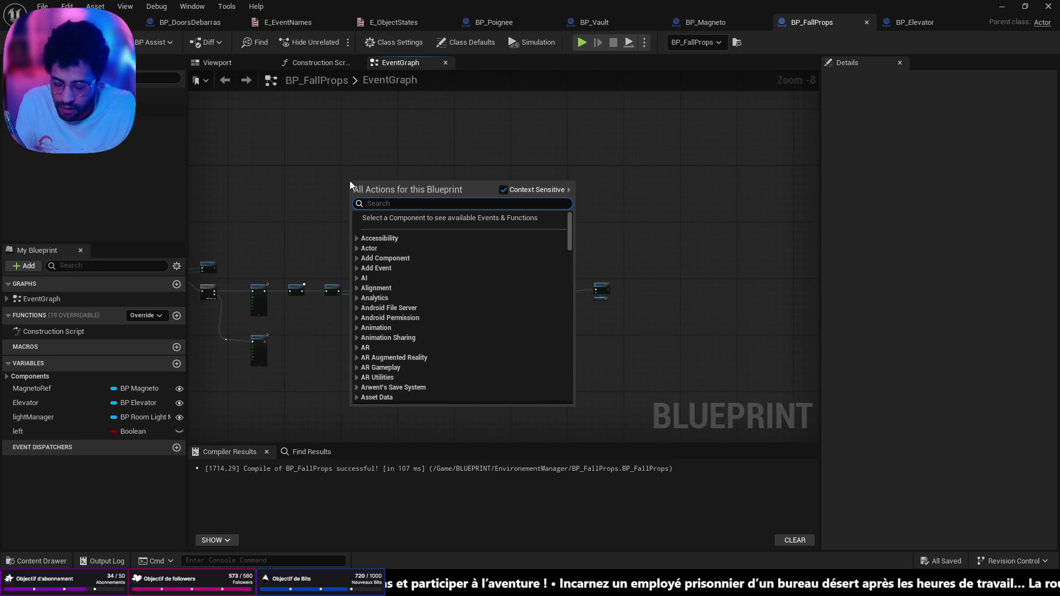
type("begin")
key("Return")
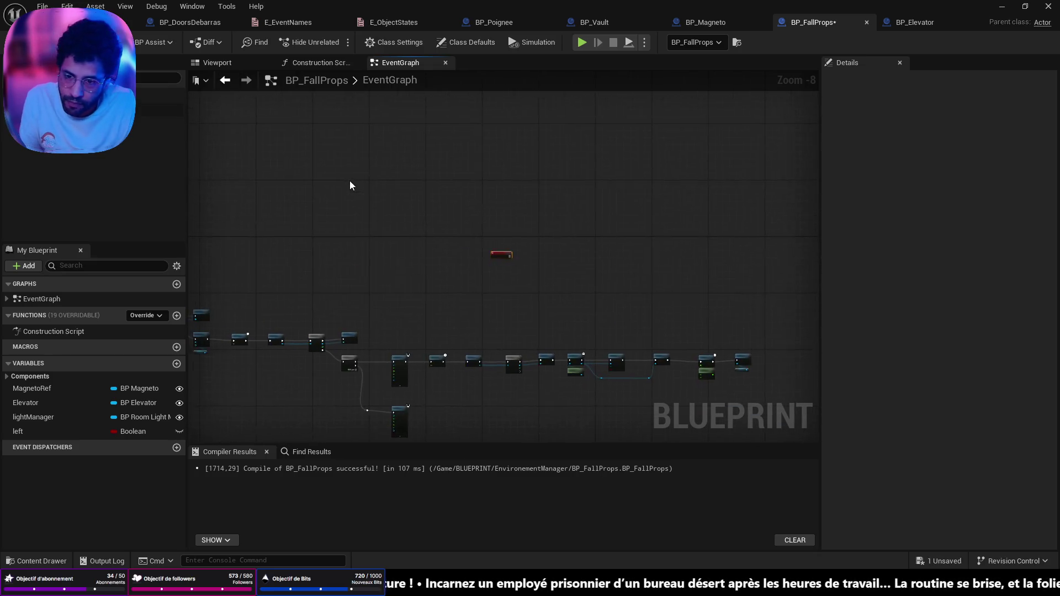
key("ctrl+s")
key("f")
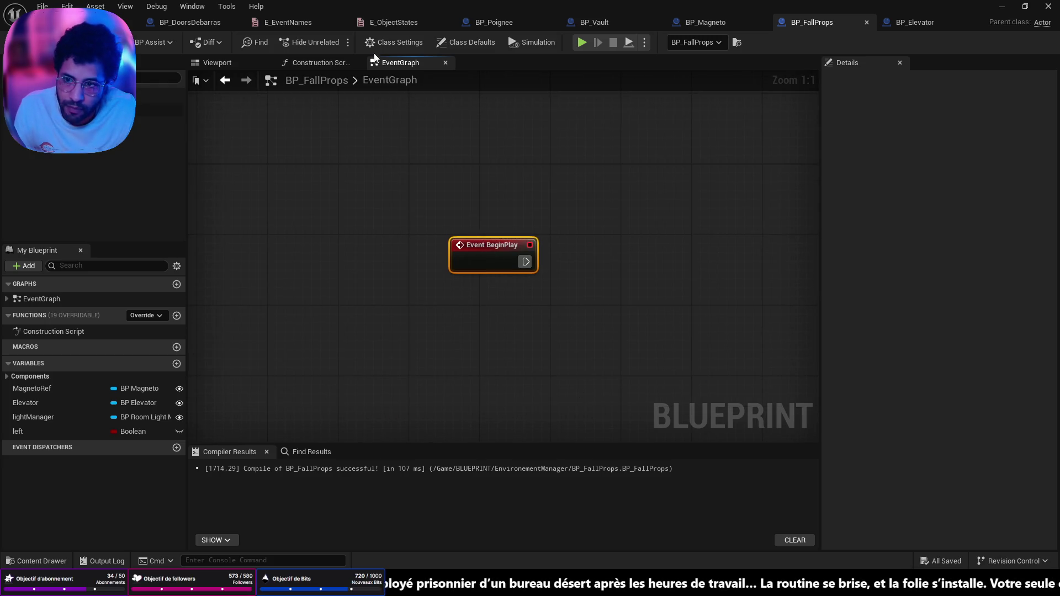
left_click(275, 21)
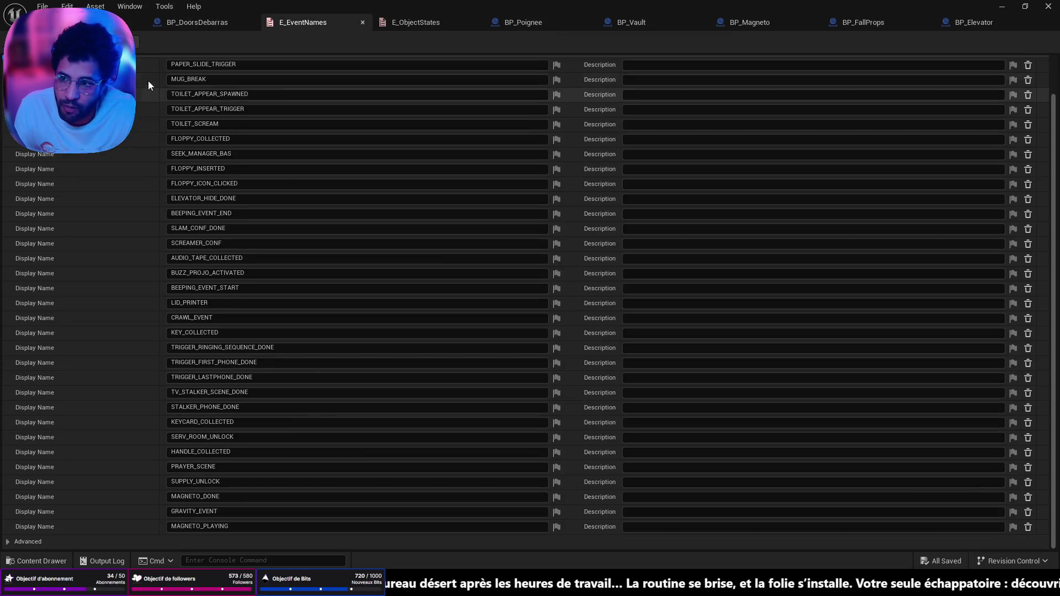
- Add a LAST_OPENING_ELEVATOR entry to the E_EventNames enum and save it
left_click(126, 41)
left_click(252, 542)
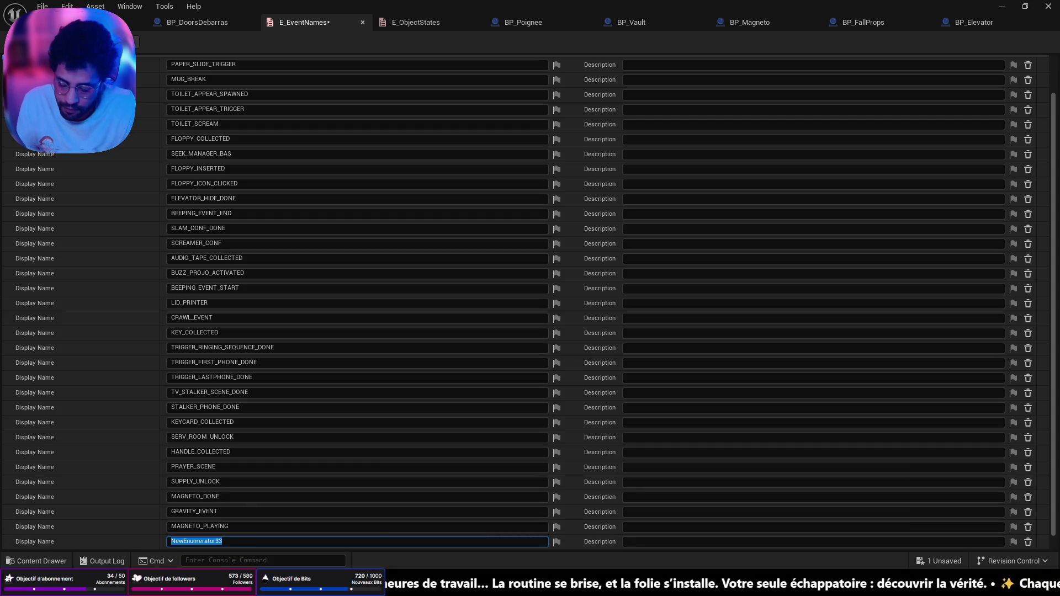
type("L")
type("AST_OPENI")
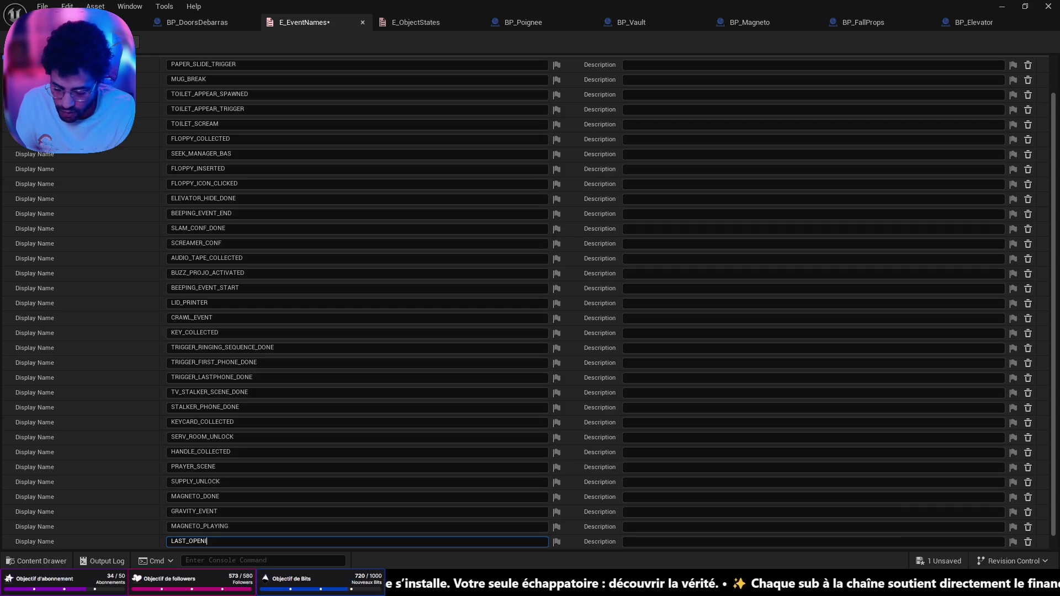
type("ELE")
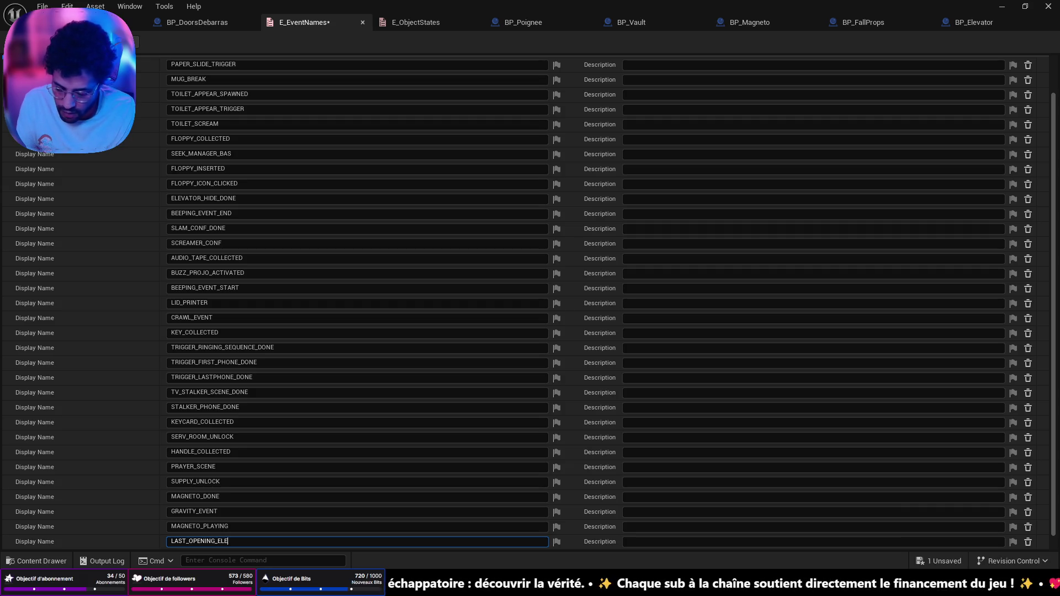
type("ORE")
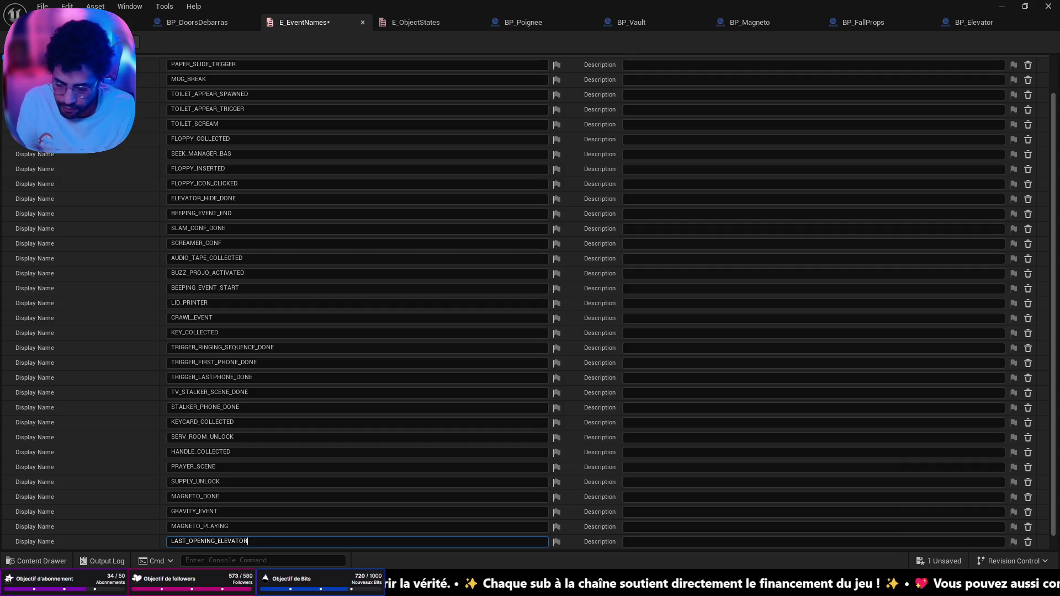
key("ctrl+s")
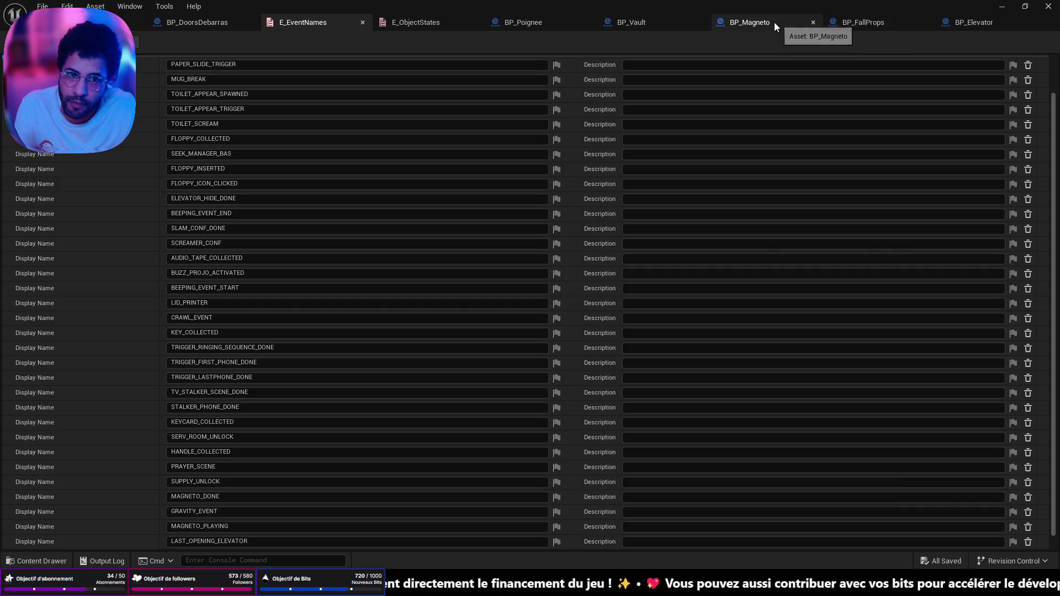
- Return to BP_FallProps and close all tabs to its left
left_click(851, 22)
right_click(852, 24)
left_click(868, 71)
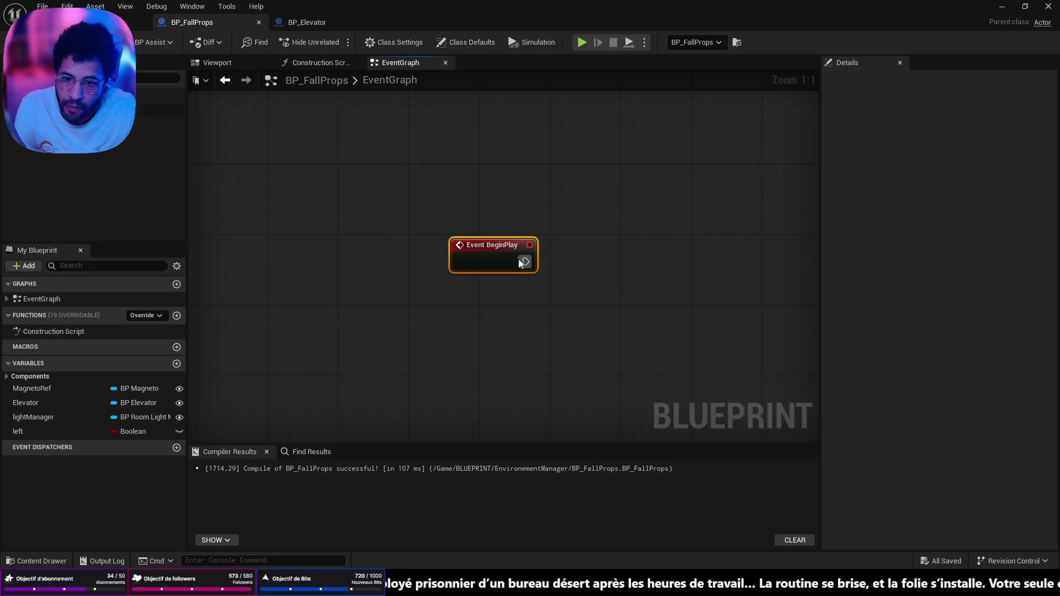
- Add Get Game State and Get Save System Component nodes, running after Event BeginPlay
right_click(471, 339)
type("get game ")
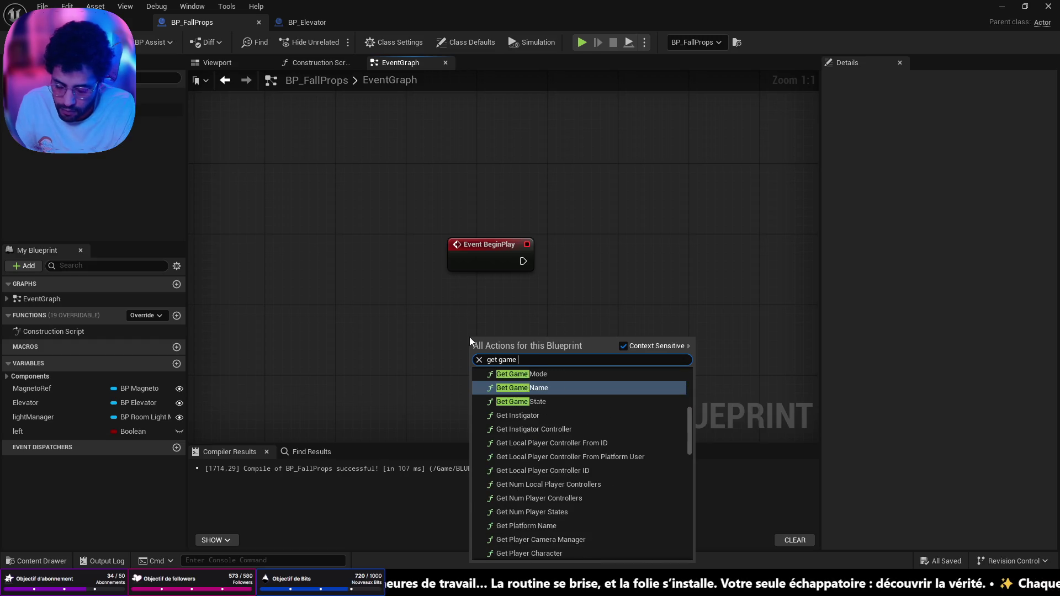
type("state")
key("Return")
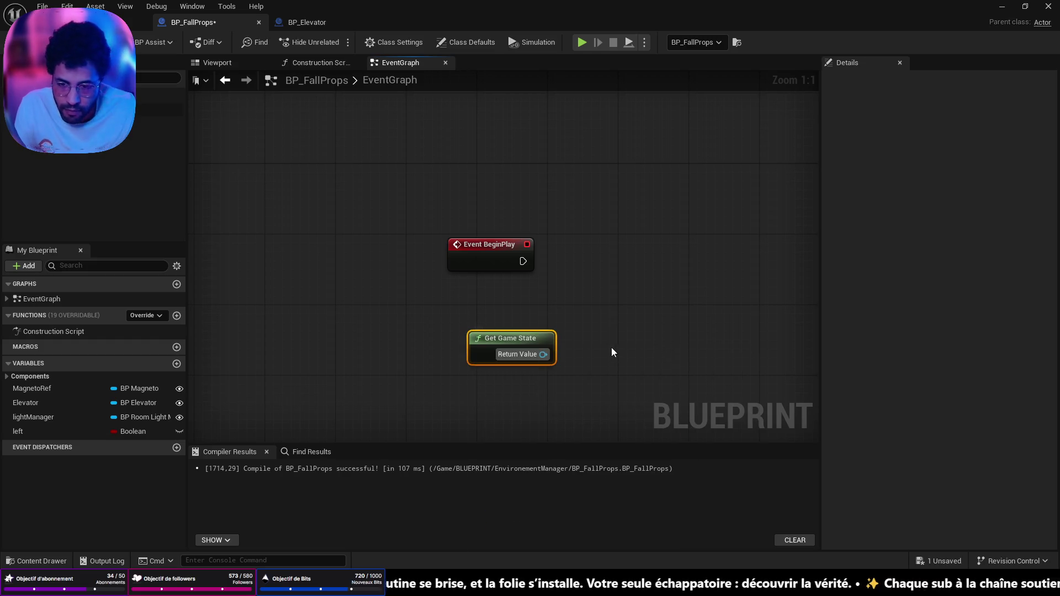
mouse_move(544, 343)
left_mouse_down()
mouse_move(500, 320)
mouse_move(499, 291)
mouse_move(578, 315)
left_mouse_up()
type("get")
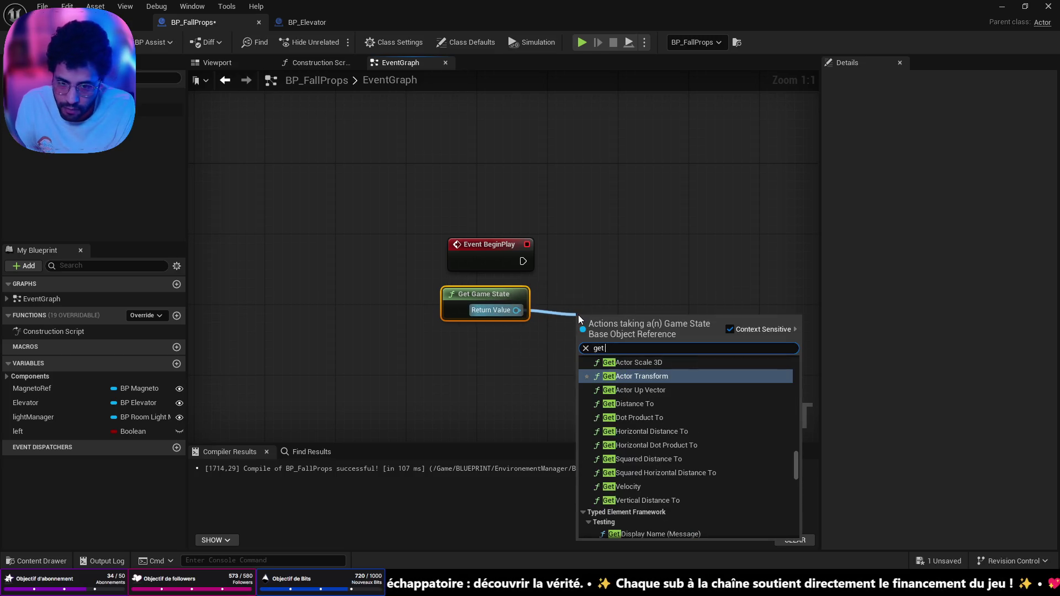
type(" save")
key("Return")
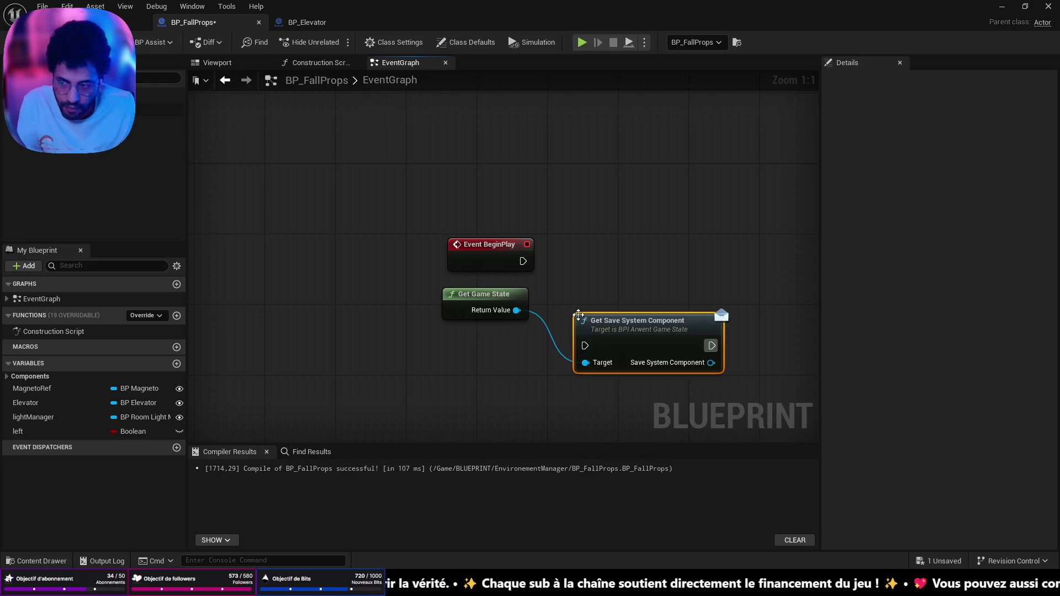
left_click_drag(636, 334, 636, 246)
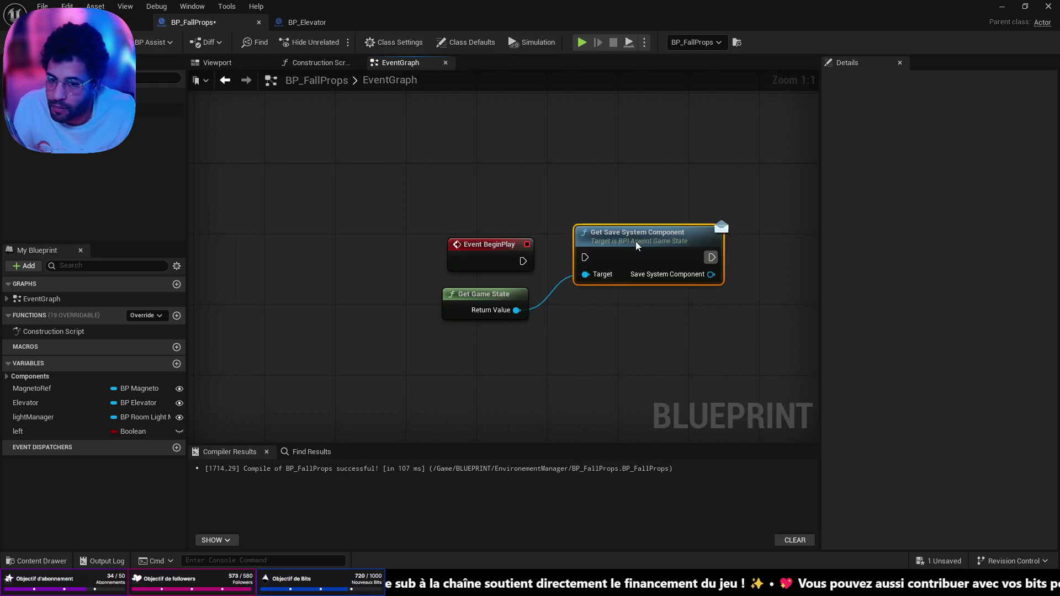
mouse_move(523, 261)
left_mouse_down()
mouse_move(665, 260)
mouse_move(659, 267)
left_mouse_up()
- Get the component's Cached Save Game and feed it into an Is Valid check
type("get ca")
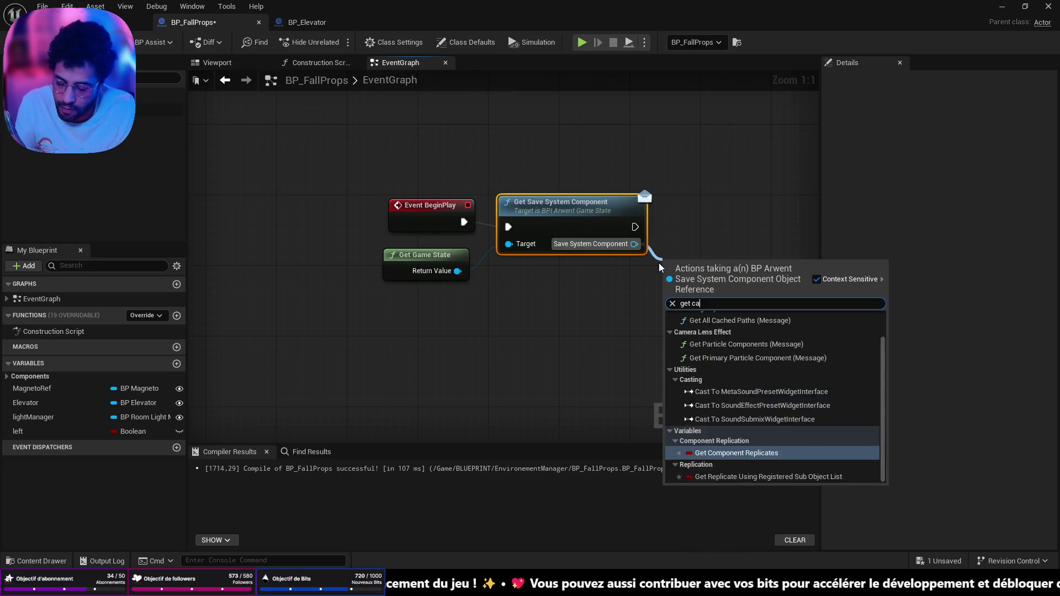
type("che")
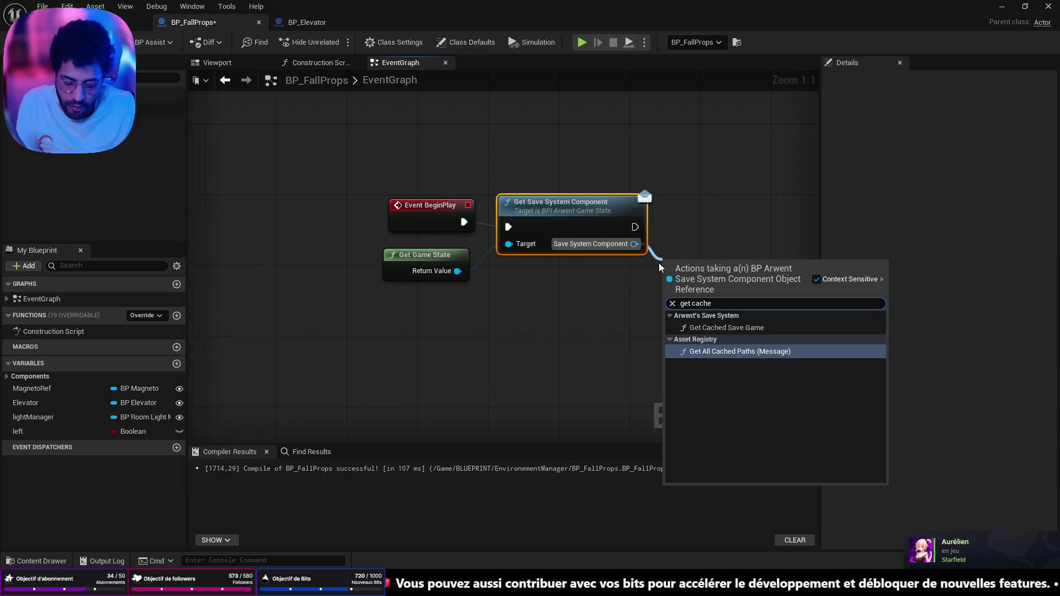
key("Up")
key("Return")
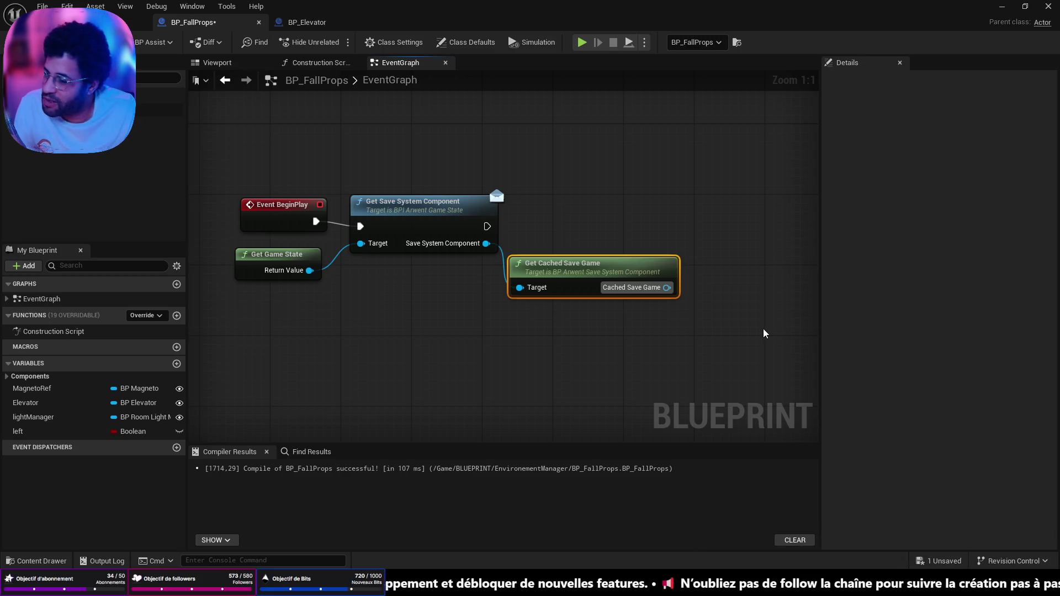
mouse_move(667, 287)
left_mouse_down()
mouse_move(742, 341)
mouse_move(728, 310)
left_mouse_up()
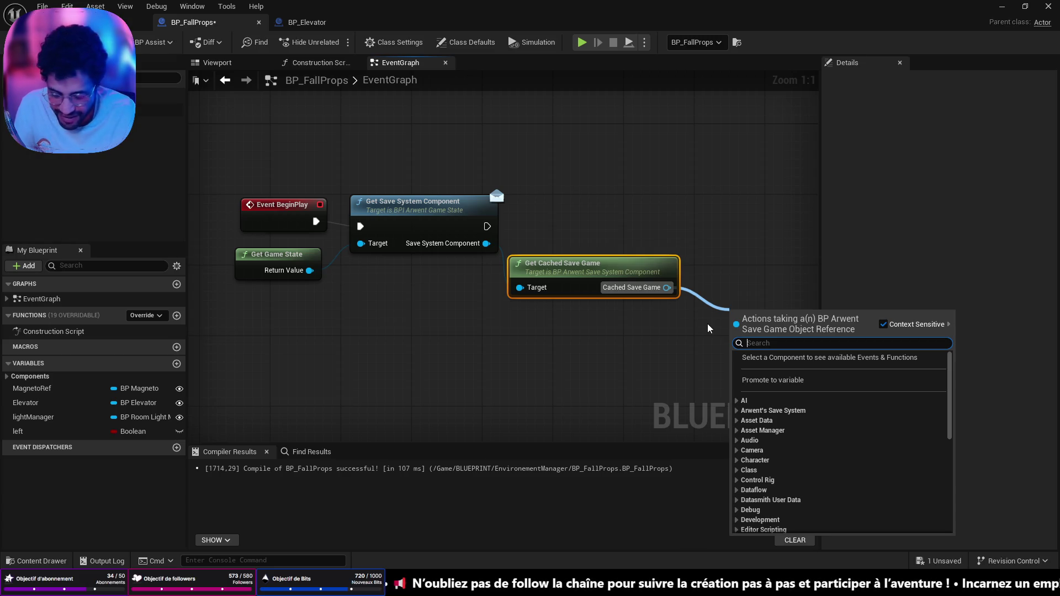
type("is valid")
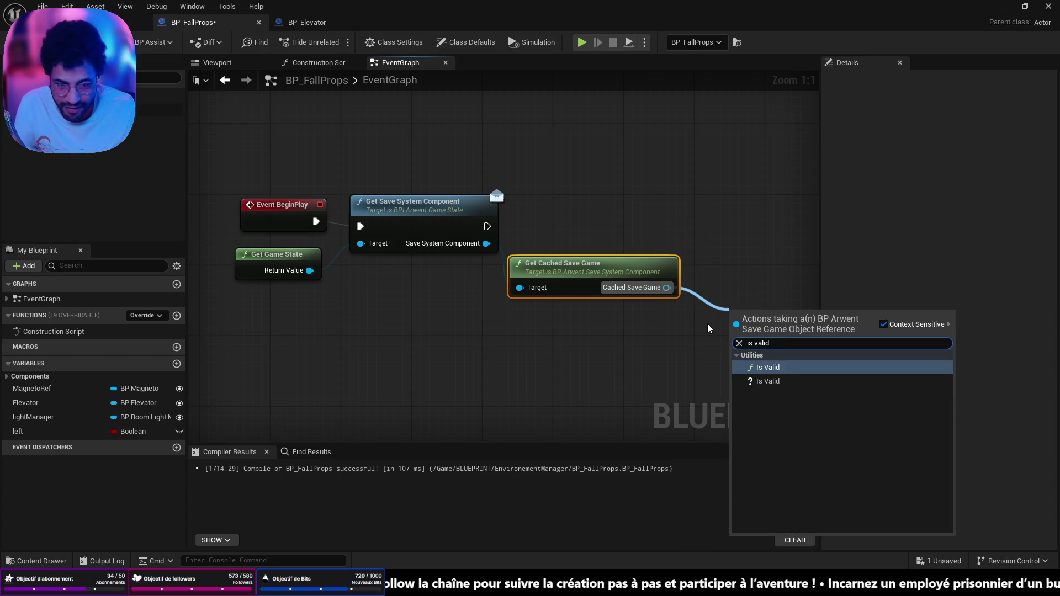
key("Down")
key("Return")
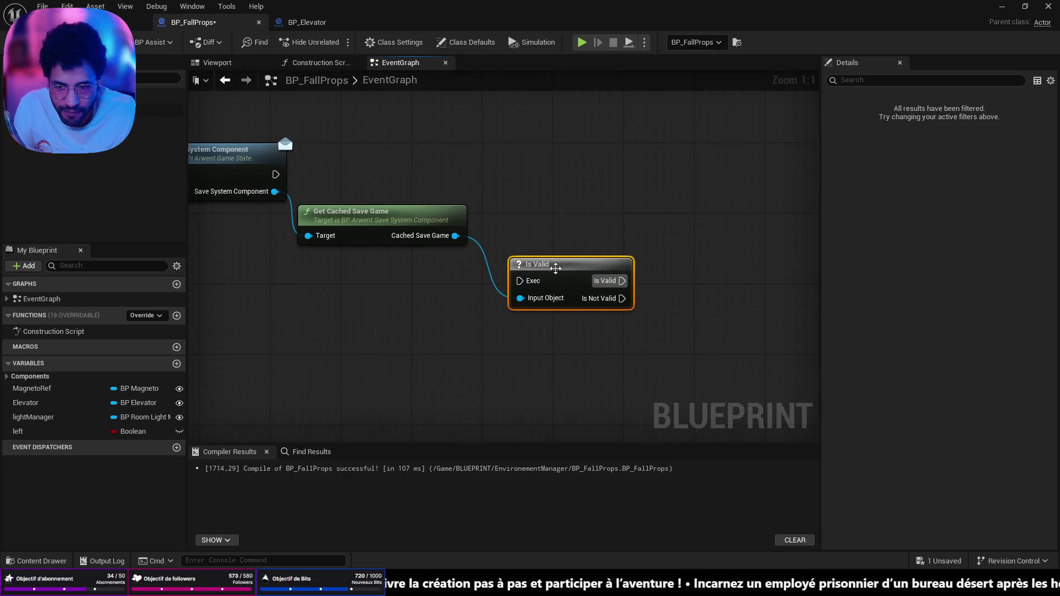
left_click_drag(556, 268, 551, 179)
- Run Is Valid after Get Save System Component and add Delay Until Next Tick on Is Not Valid
mouse_move(275, 175)
left_mouse_down()
mouse_move(511, 183)
mouse_move(528, 168)
mouse_move(774, 182)
left_mouse_up()
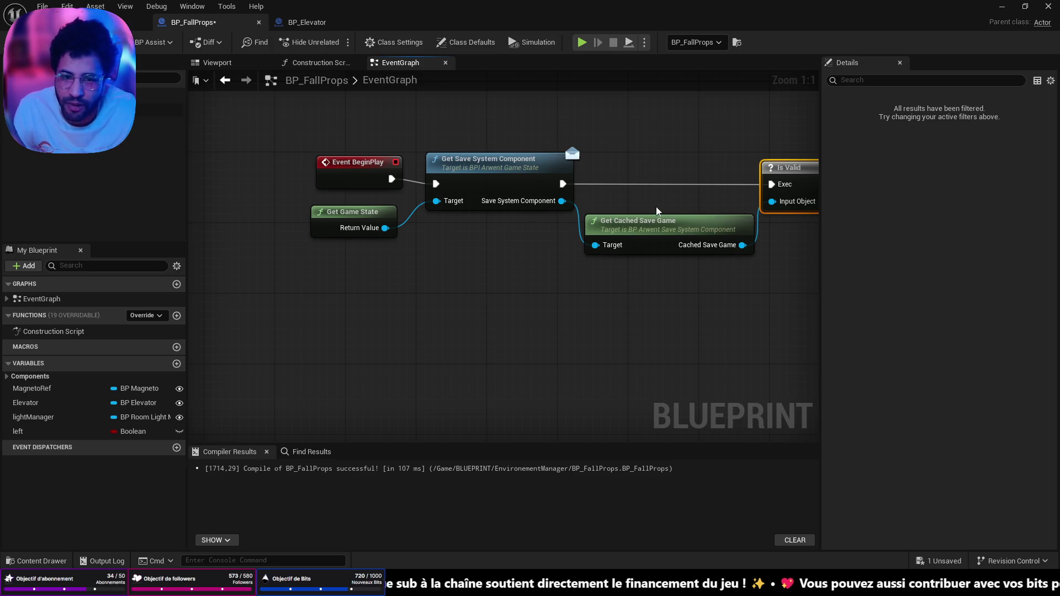
left_click_drag(657, 211, 275, 206)
left_click_drag(492, 197, 596, 262)
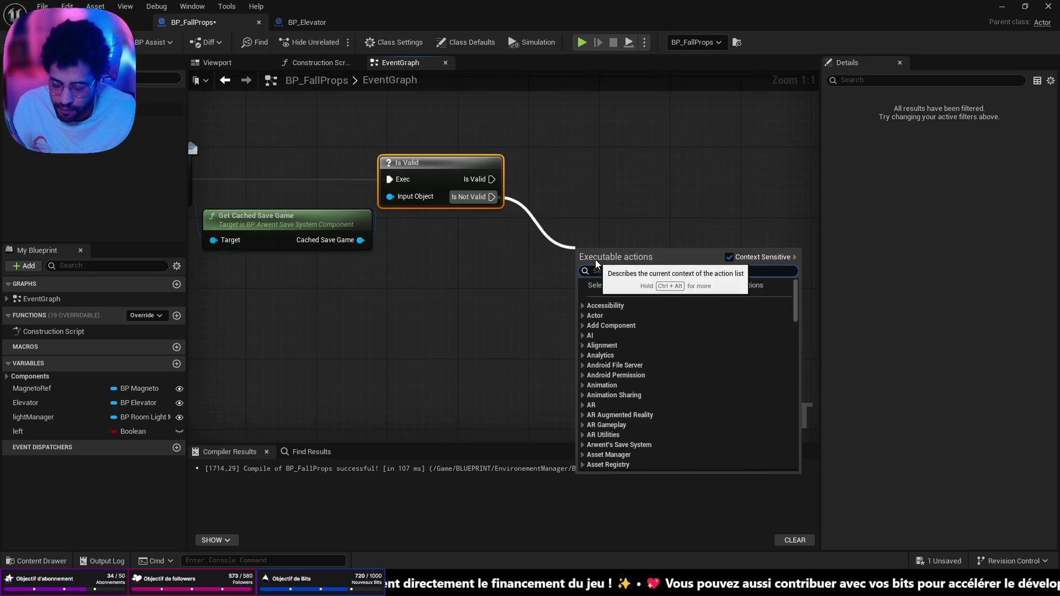
type("delay until")
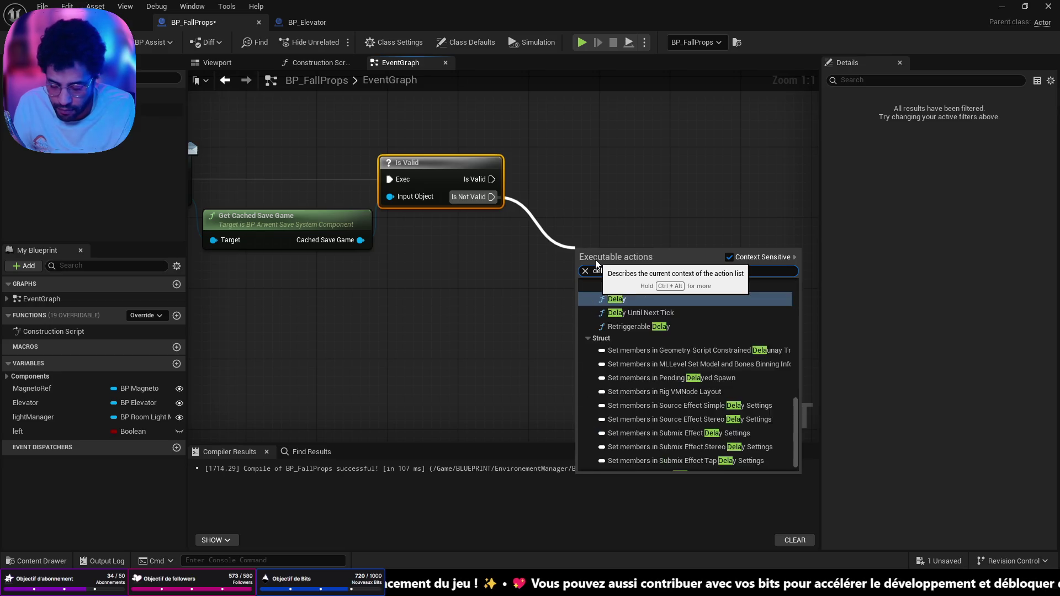
key("Return")
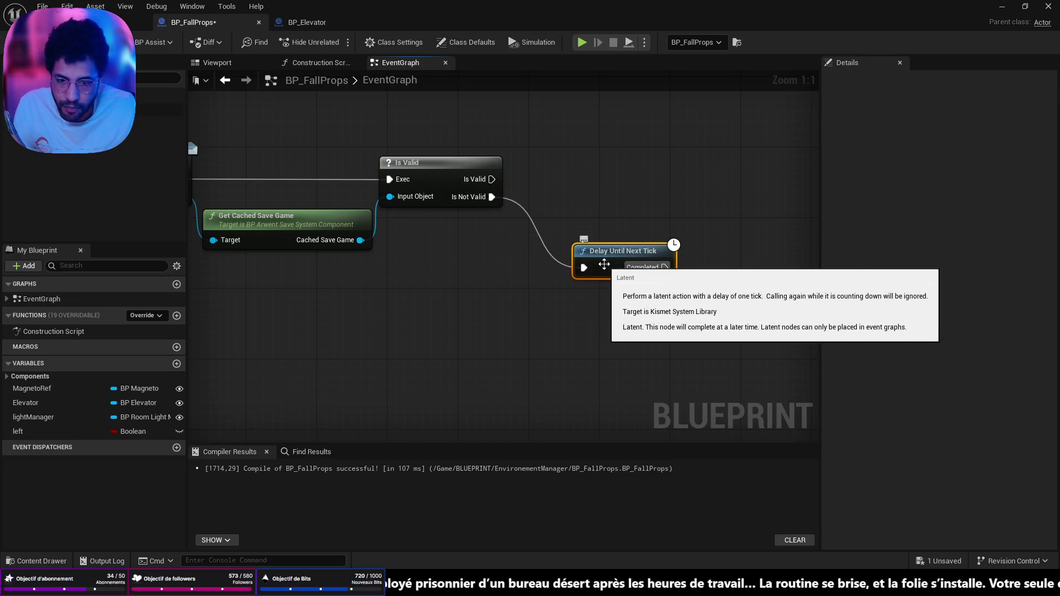
mouse_move(664, 268)
left_mouse_down()
mouse_move(693, 276)
mouse_move(145, 210)
mouse_move(553, 215)
mouse_move(607, 196)
mouse_move(607, 182)
mouse_move(778, 304)
left_mouse_up()
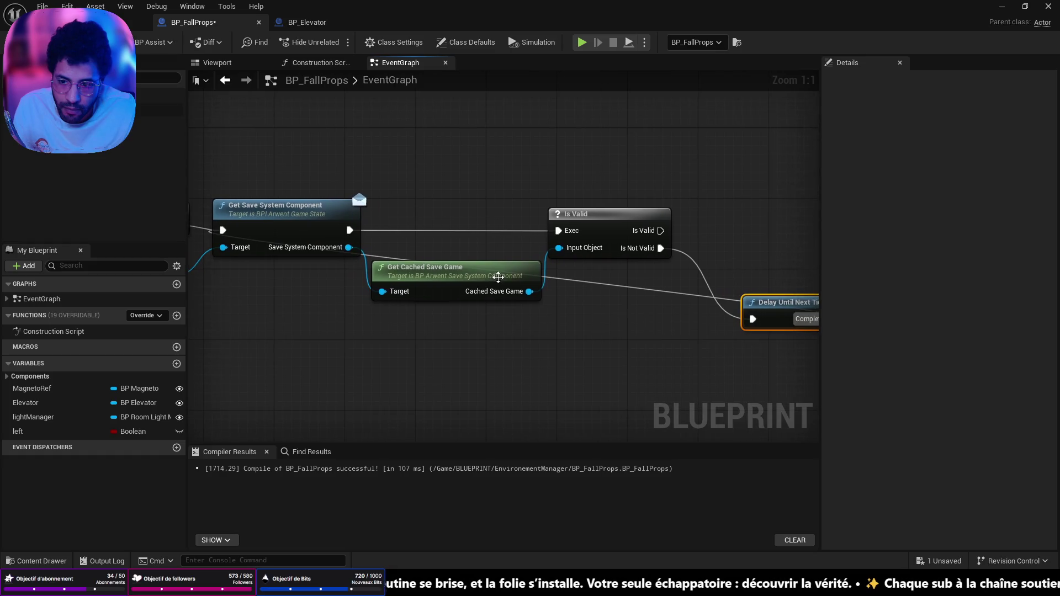
- Add a Get Successful Event node from the save component set to LAST_OPENING_ELEVATOR
mouse_move(349, 247)
left_mouse_down()
mouse_move(734, 254)
mouse_move(761, 240)
left_mouse_up()
type("get ev")
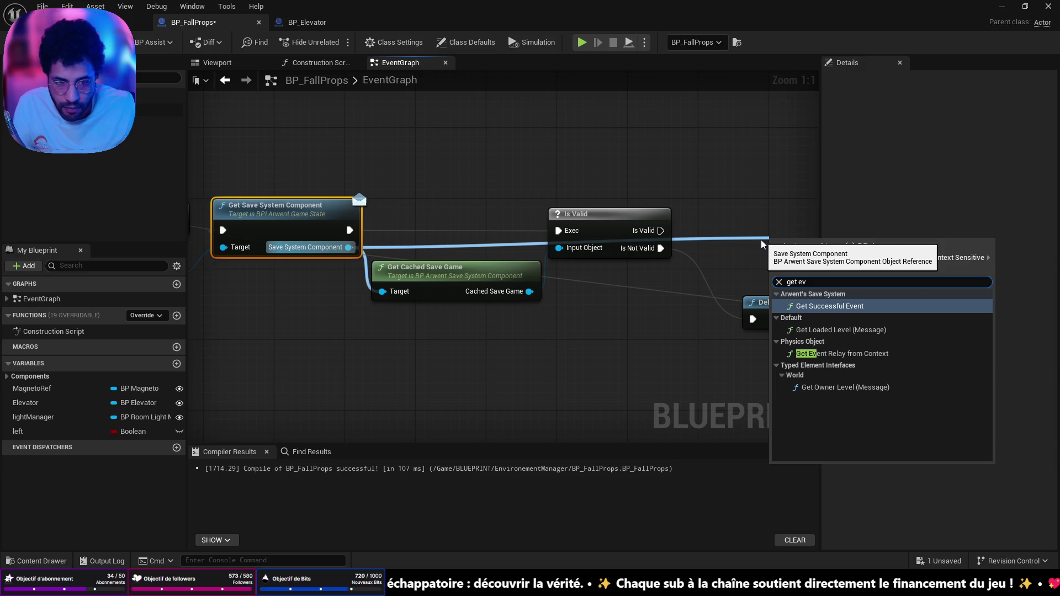
key("Return")
left_click_drag(677, 254, 617, 167)
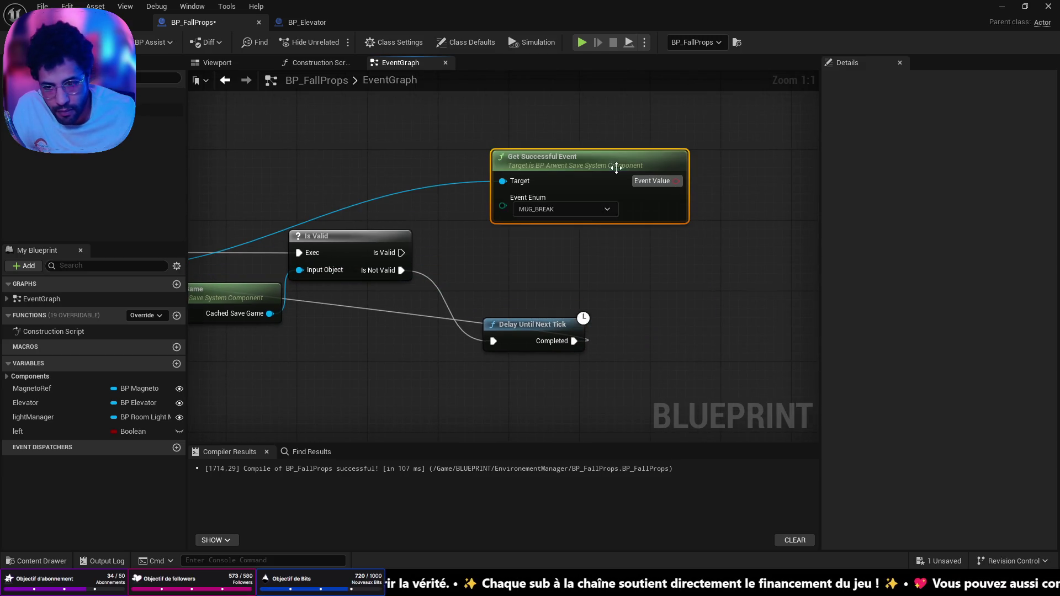
left_click(587, 210)
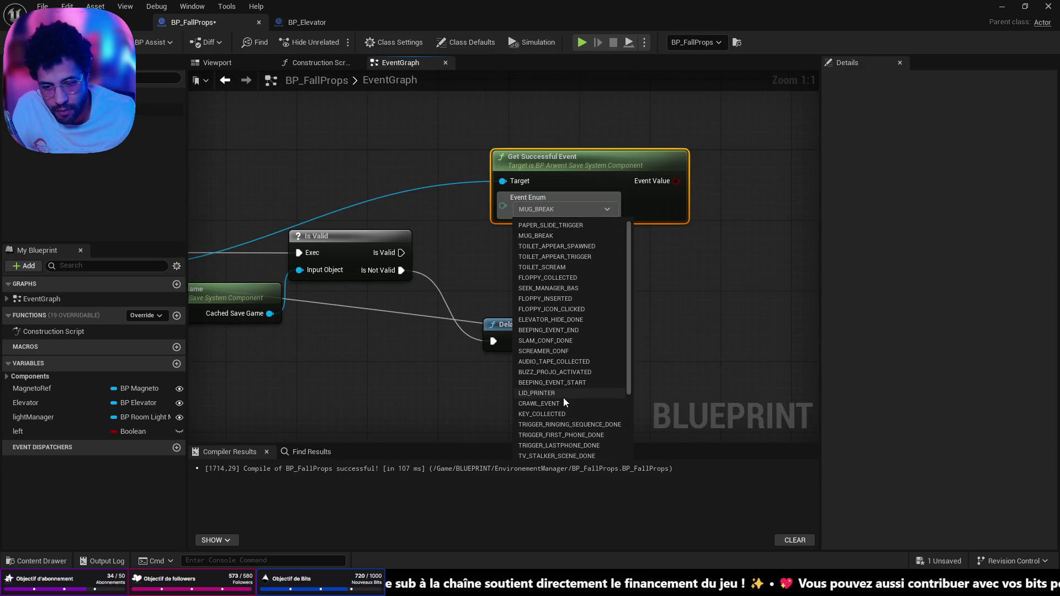
scroll(558, 430, "down", 5)
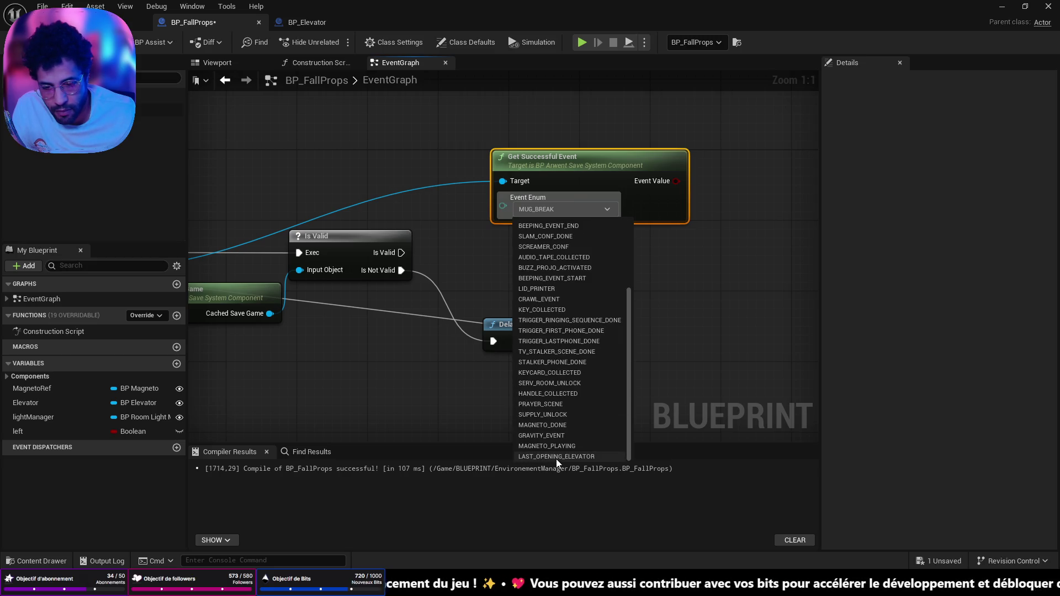
left_click(556, 458)
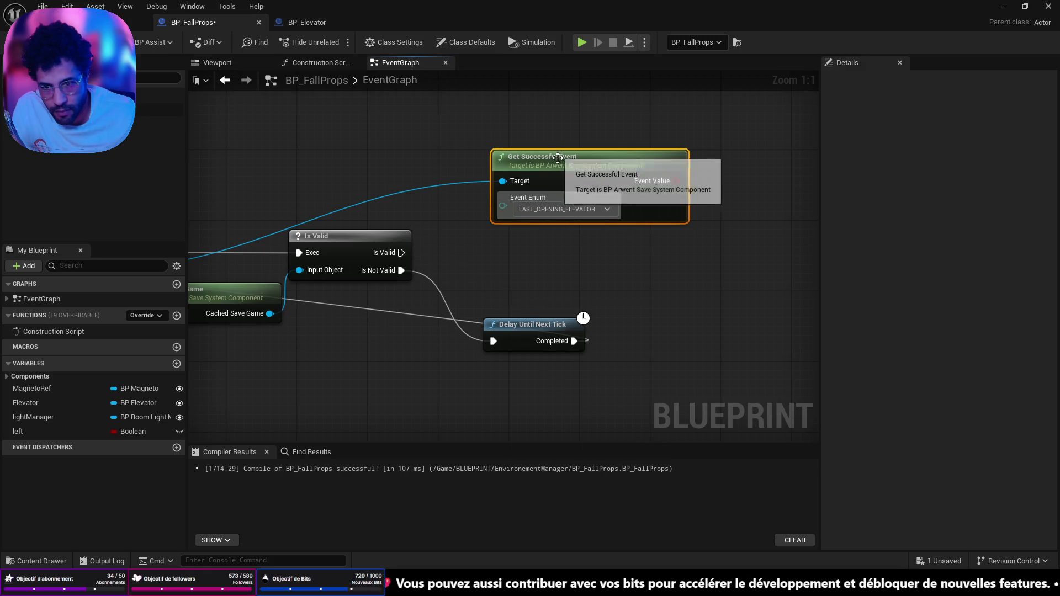
left_click_drag(558, 164, 567, 189)
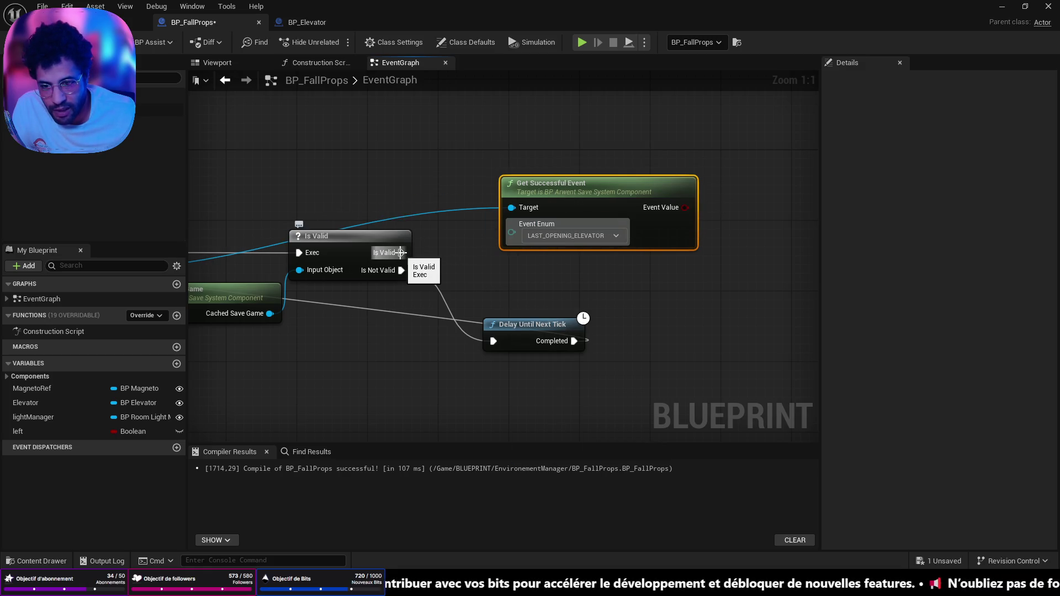
- Drive a Branch from the Event Value and run it from Is Valid's valid path
left_click_drag(685, 208, 745, 205)
type("branch")
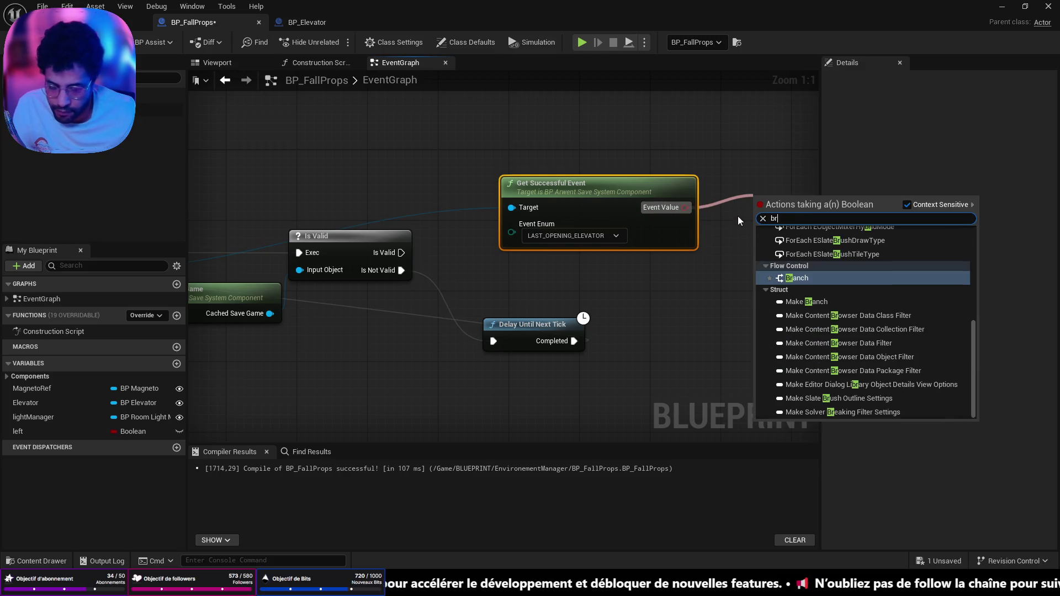
key("Return")
left_click_drag(469, 244, 461, 292)
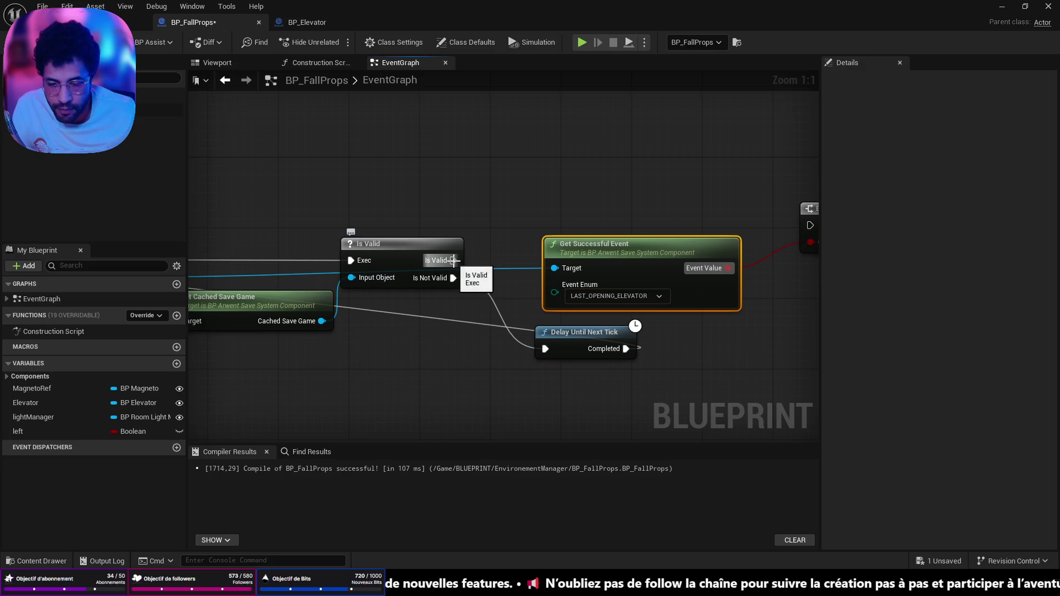
left_click_drag(756, 308, 703, 311)
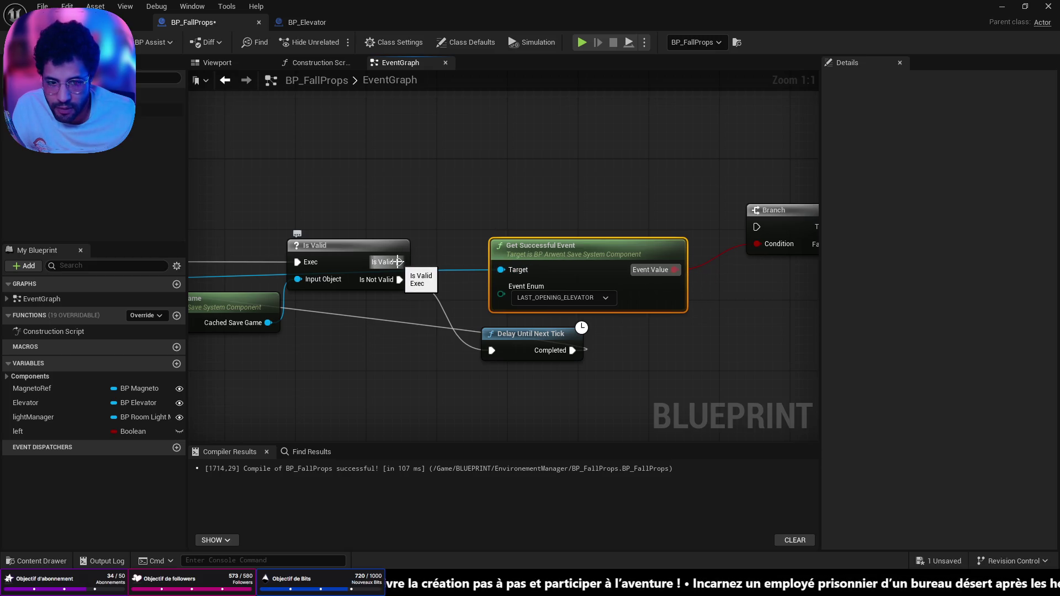
left_click_drag(397, 262, 757, 227)
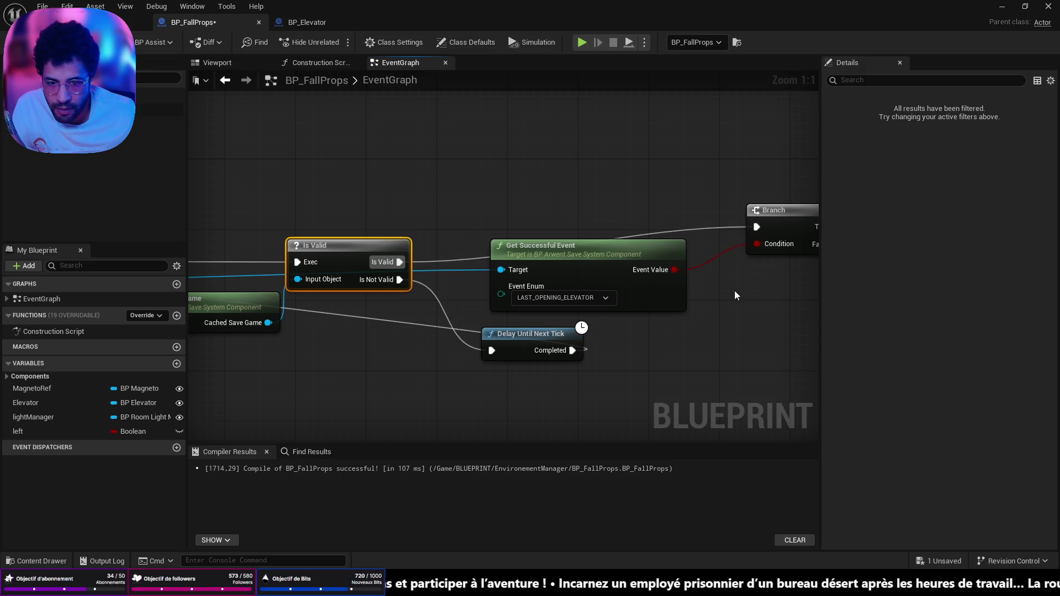
left_click(611, 245)
- Inspect the existing GRAVITY_EVENT chain, then open Get Successful Event's event enum list
scroll(611, 315, "down", 6)
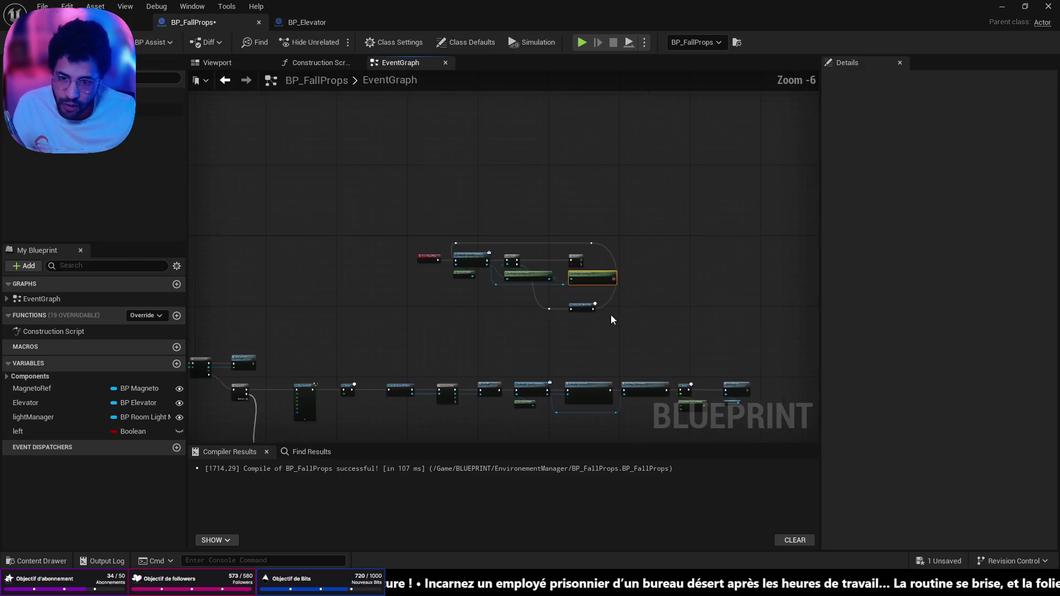
mouse_move(610, 319)
left_mouse_down()
mouse_move(504, 261)
mouse_move(767, 437)
mouse_move(620, 227)
mouse_move(680, 112)
left_mouse_up()
scroll(538, 249, "up", 5)
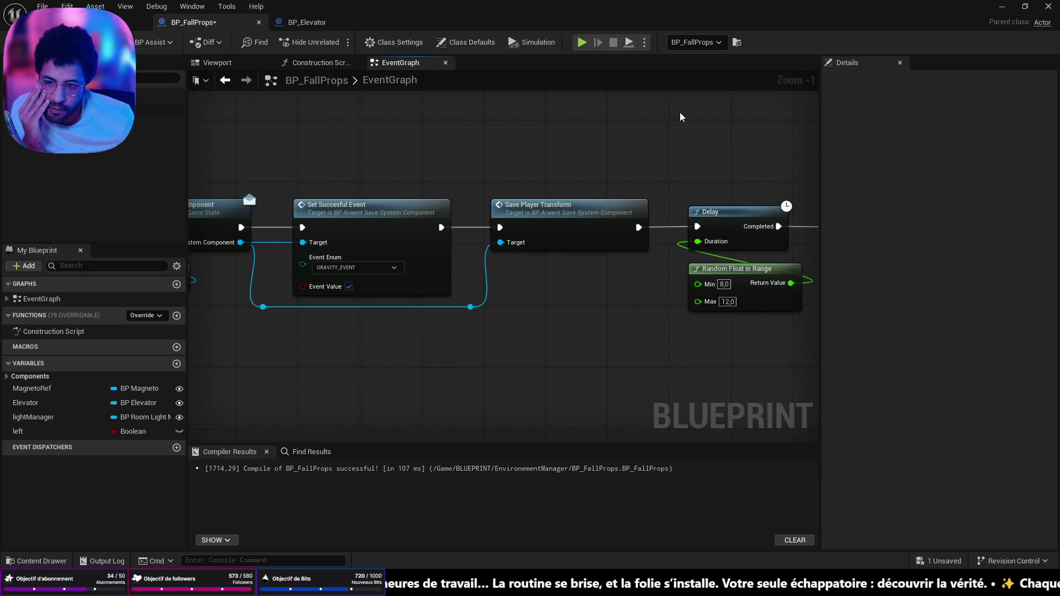
scroll(680, 114, "down", 3)
left_click(528, 208)
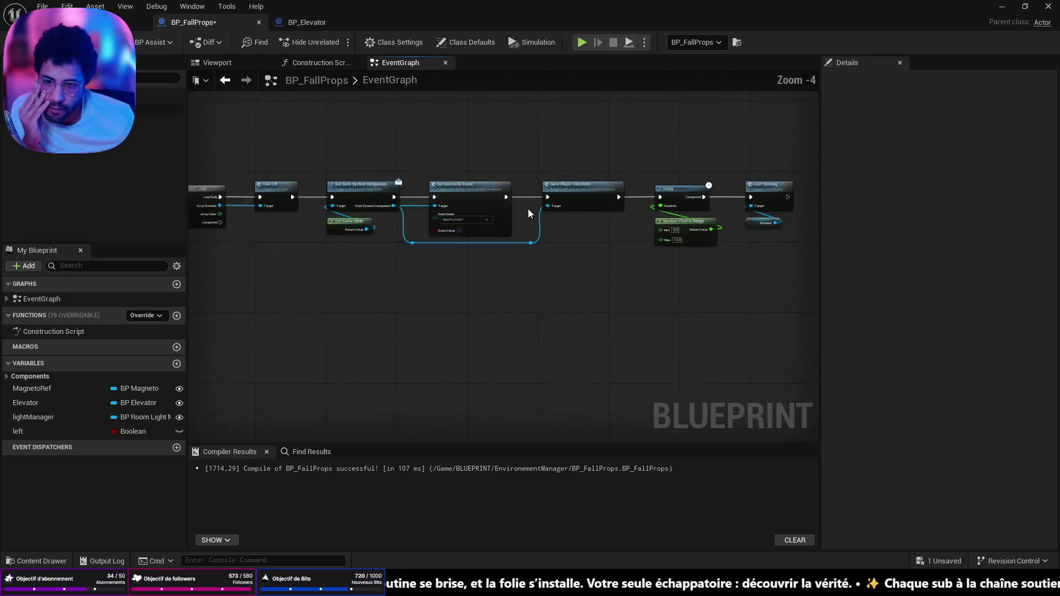
scroll(525, 177, "up", 4)
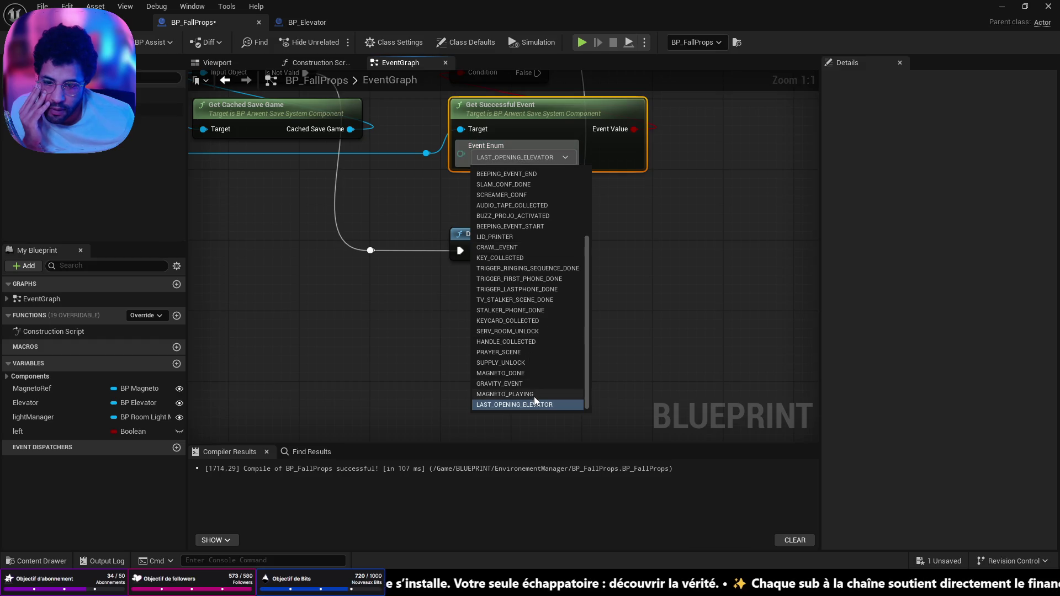
- Switch Get Successful Event to GRAVITY_EVENT and feed it through a new AND into the Branch condition
left_click(534, 383)
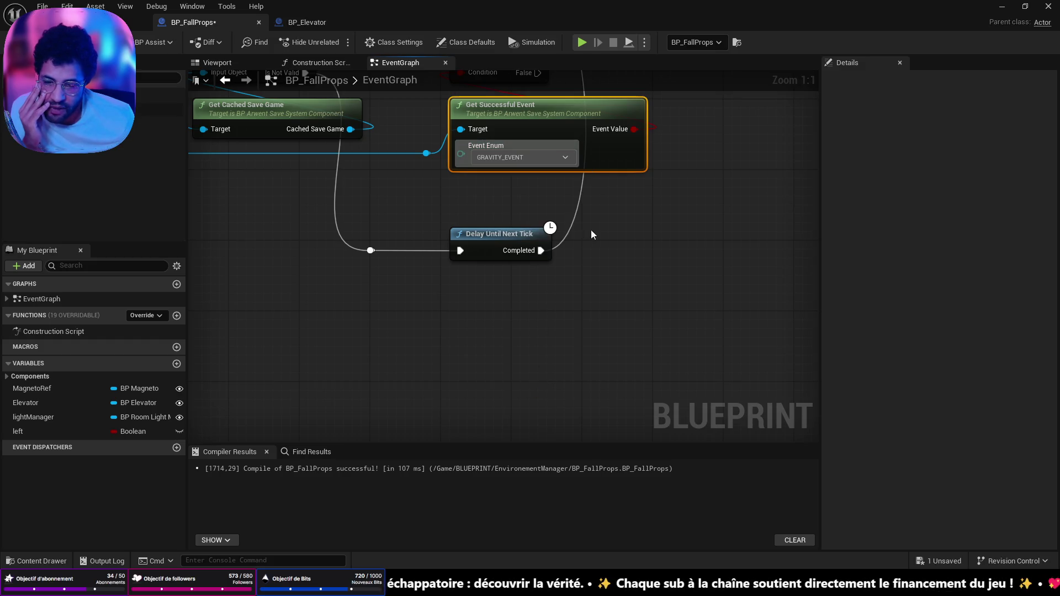
left_click_drag(590, 229, 522, 360)
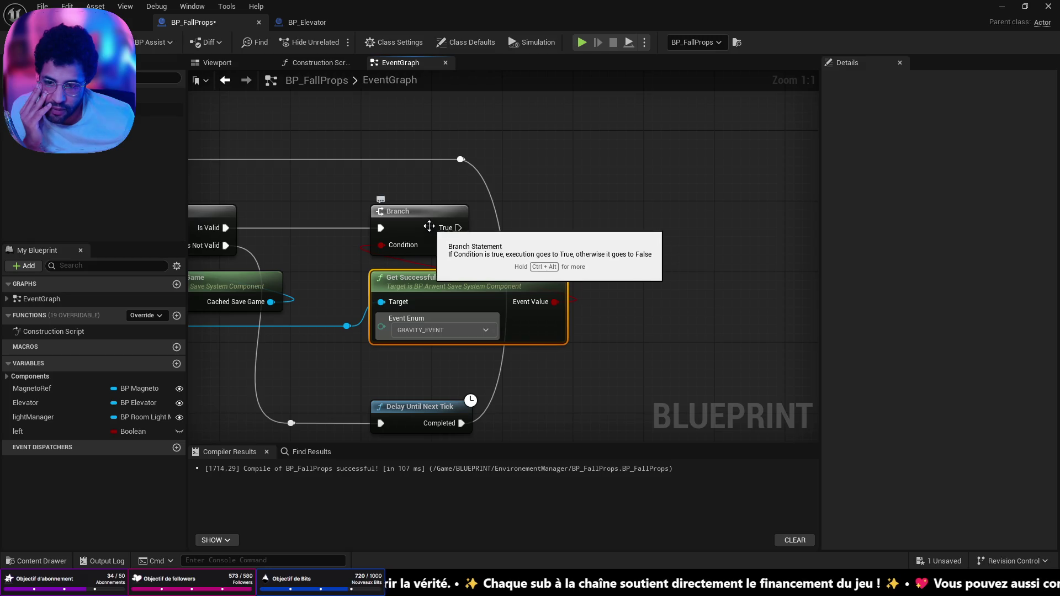
mouse_move(433, 214)
left_mouse_down()
mouse_move(775, 211)
mouse_move(691, 297)
left_mouse_up()
type("and")
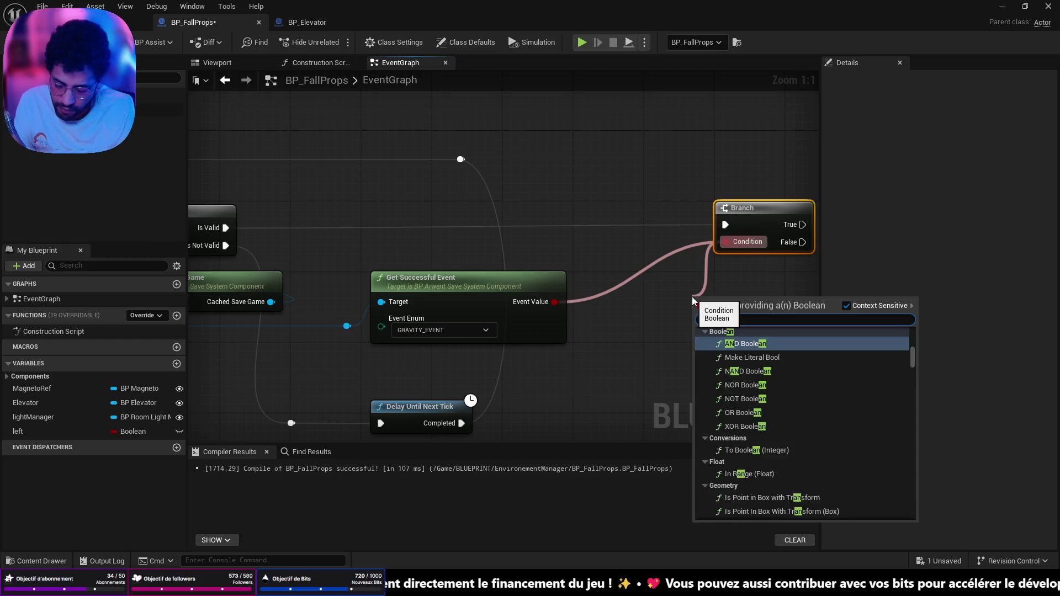
left_click(797, 347)
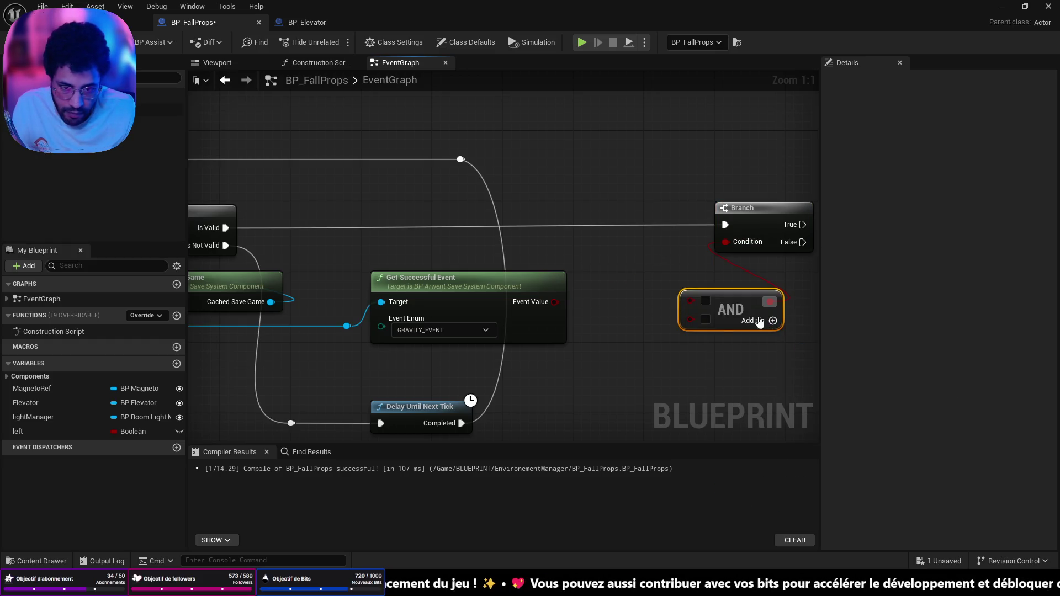
left_click_drag(554, 302, 690, 299)
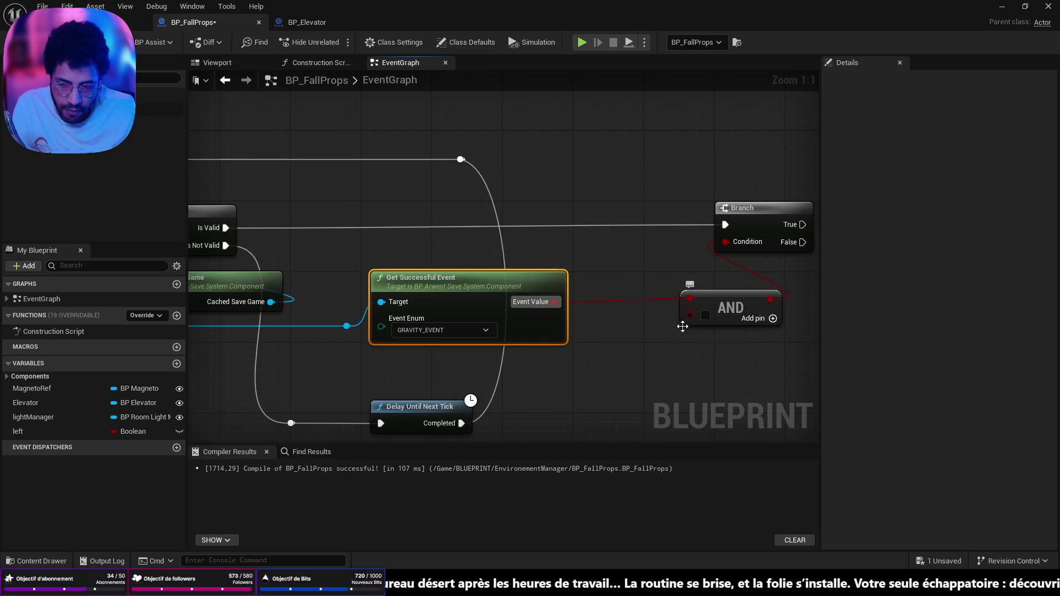
mouse_move(353, 331)
left_mouse_down()
mouse_move(470, 406)
mouse_move(563, 398)
left_mouse_up()
type("l")
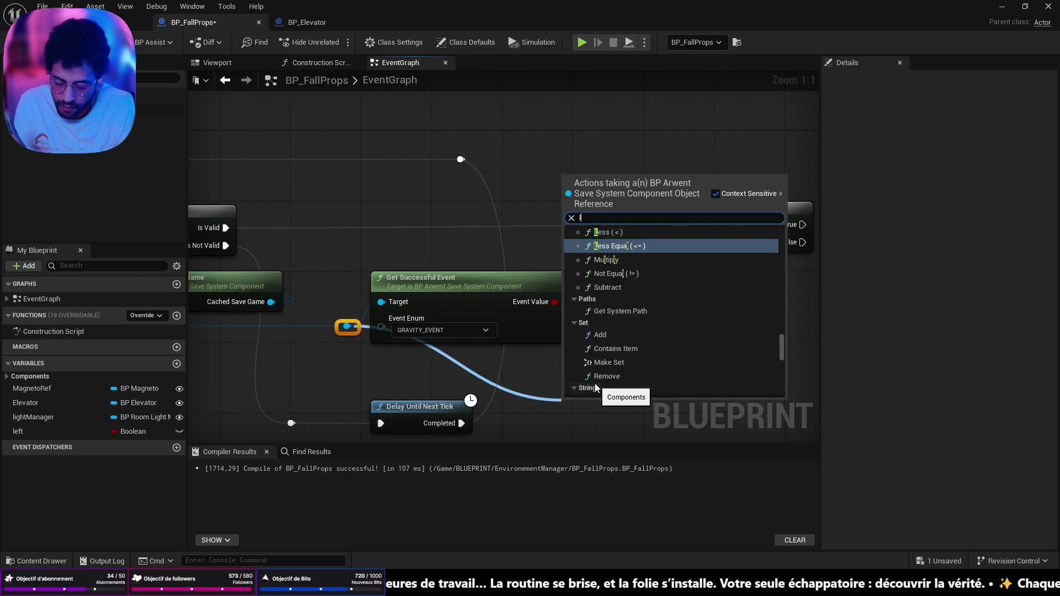
type("ast ope")
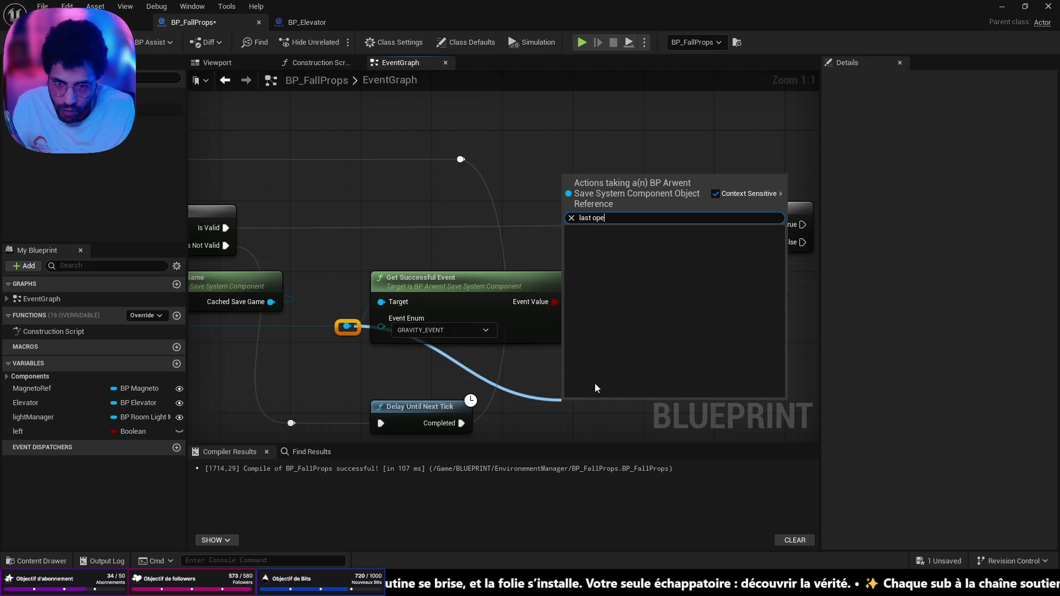
- Add a second Get Successful Event from the save component, set to LAST_OPENING_ELEVATOR
key("BackSpace")
key("BackSpace")
key("BackSpace")
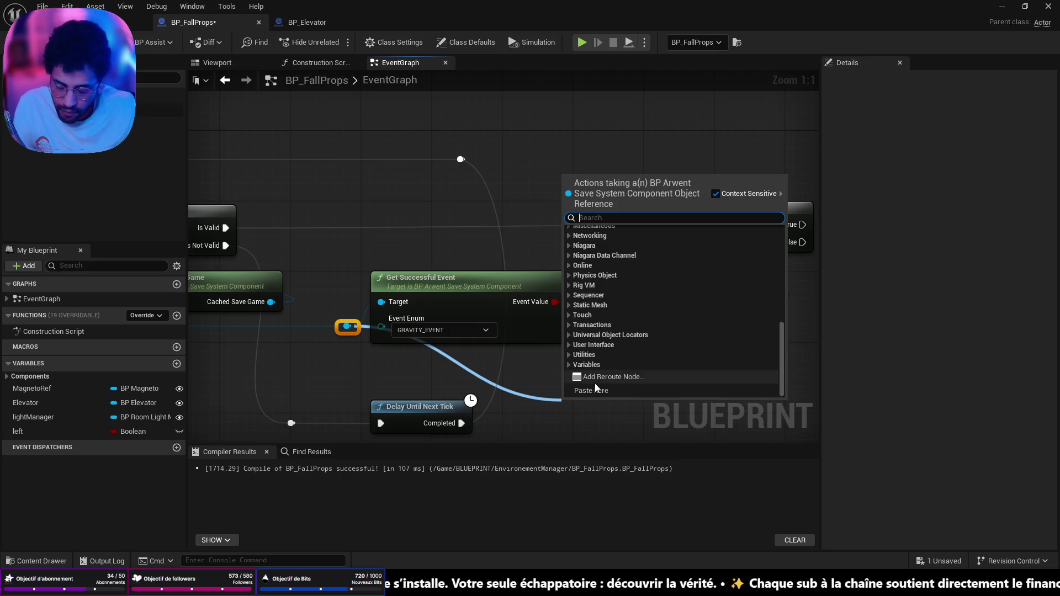
type("get su")
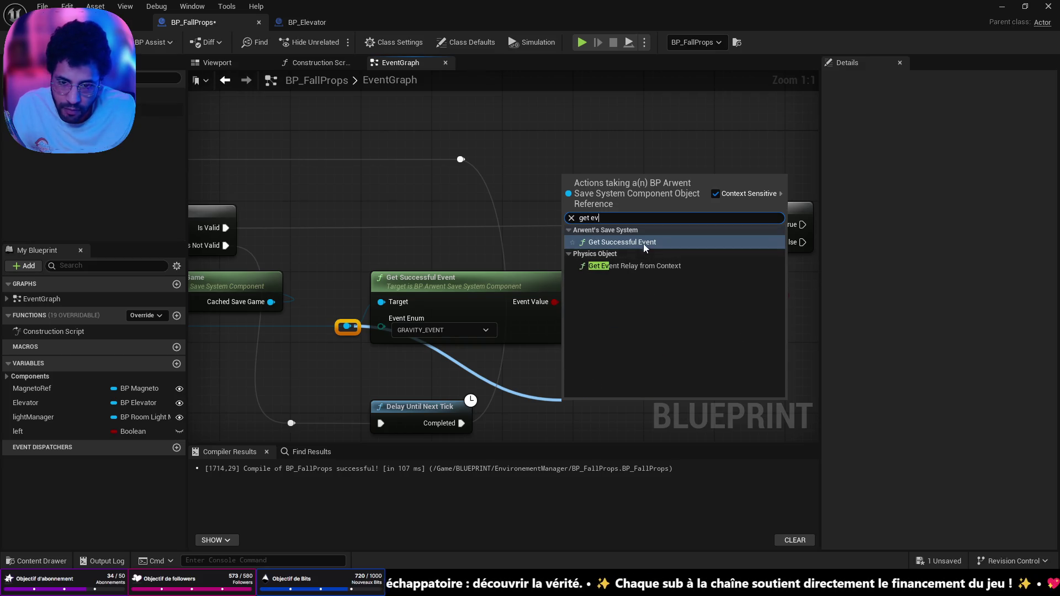
left_click(643, 244)
scroll(616, 320, "down", 2)
left_click(608, 327)
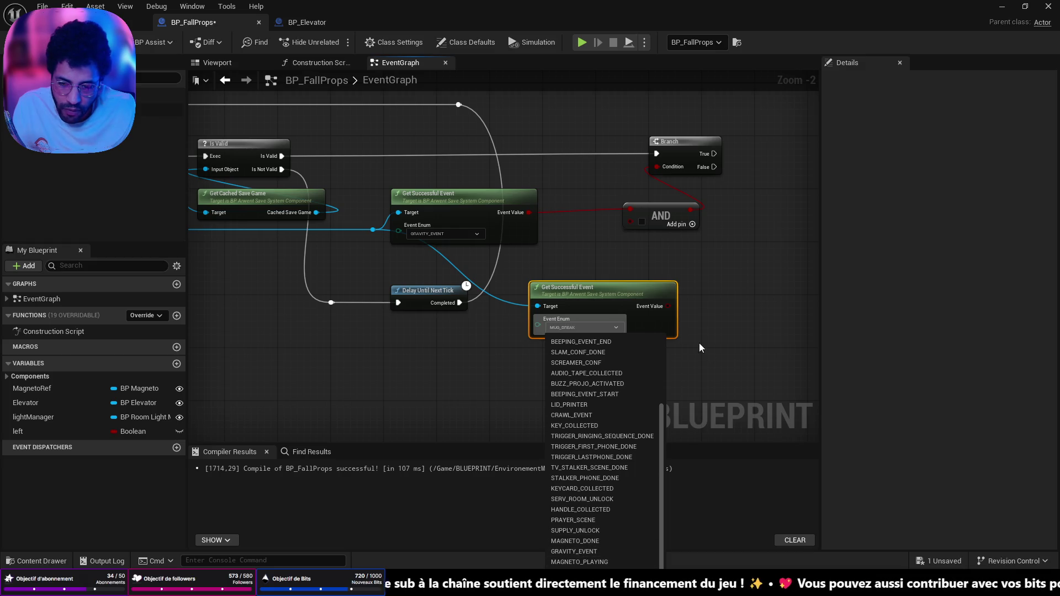
mouse_move(627, 292)
left_mouse_down()
mouse_move(620, 199)
mouse_move(538, 335)
left_mouse_up()
left_click(583, 234)
left_click(573, 476)
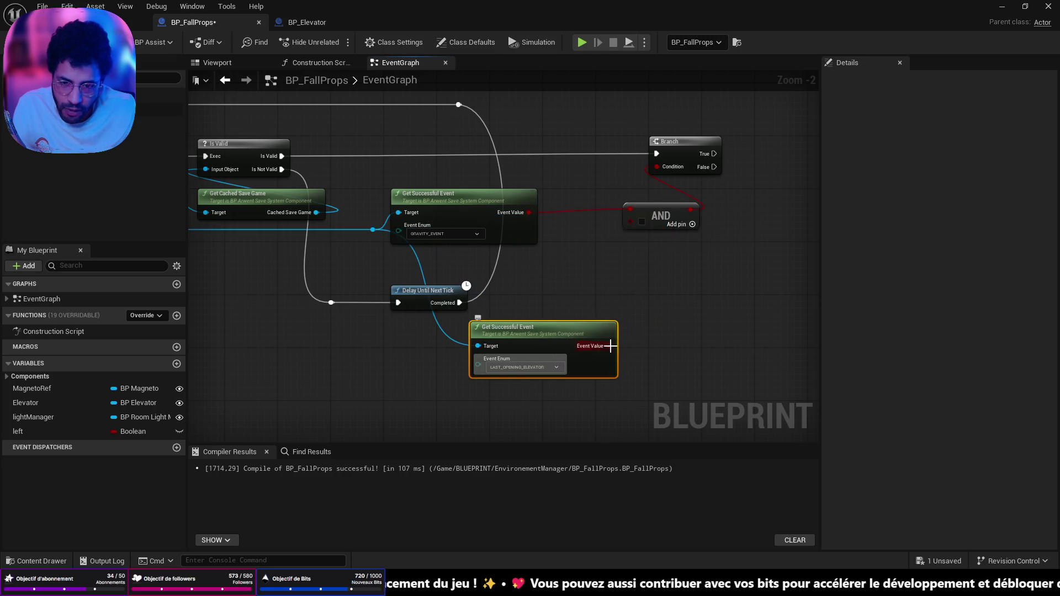
left_click_drag(611, 346, 654, 328)
- Invert the LAST_OPENING_ELEVATOR result with a NOT node wired into the AND's second input
type("not b")
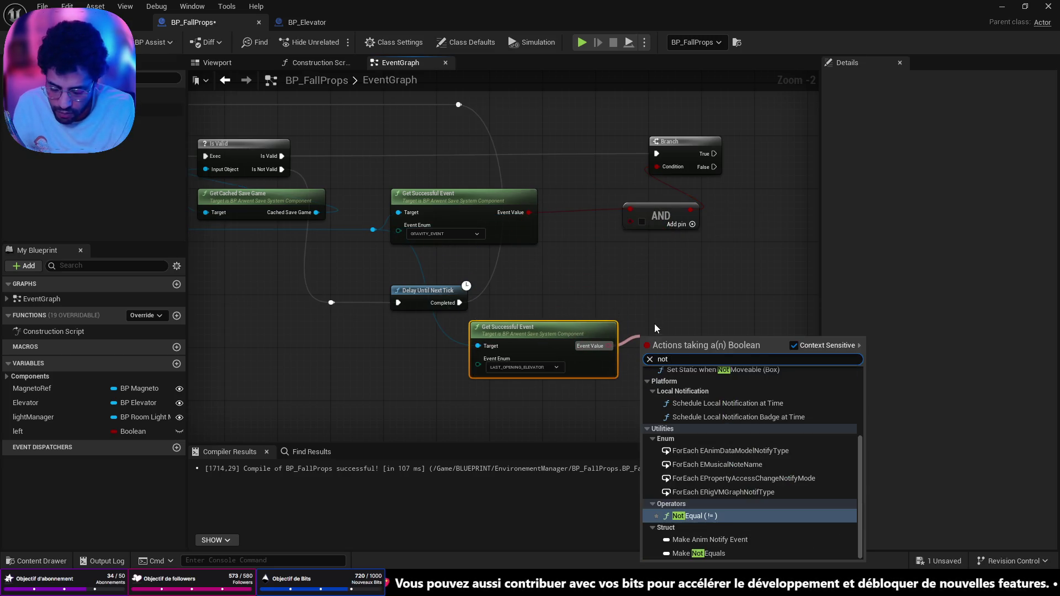
key("Return")
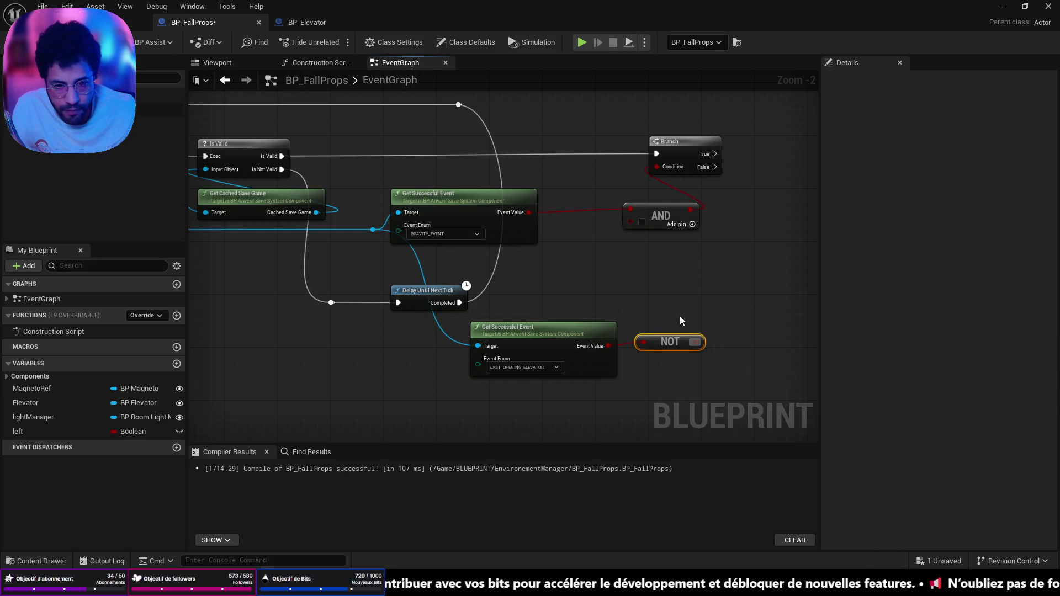
mouse_move(695, 343)
left_mouse_down()
mouse_move(654, 230)
mouse_move(630, 221)
left_mouse_up()
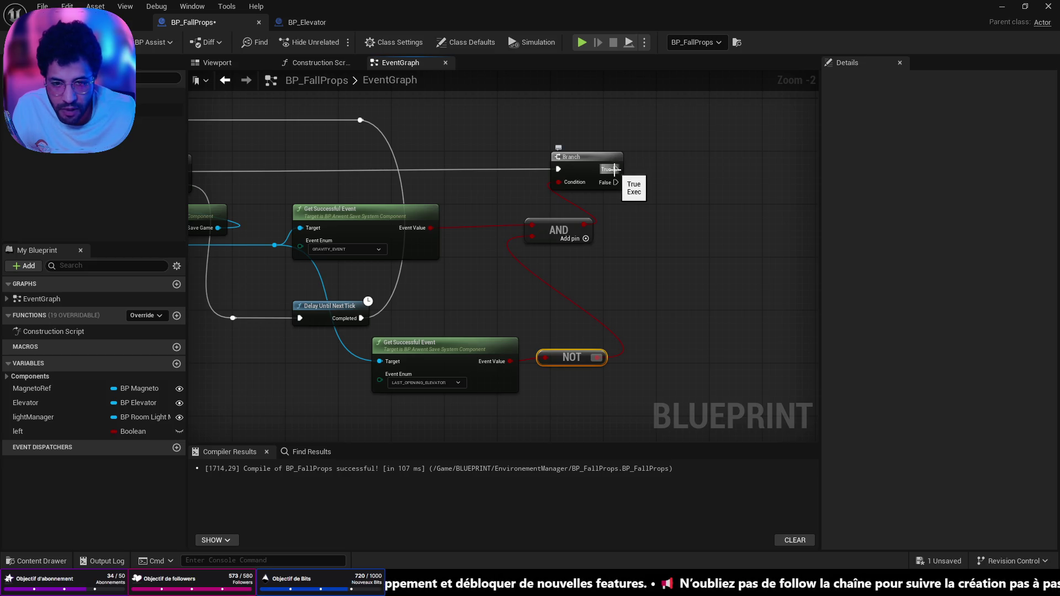
scroll(646, 261, "down", 3)
scroll(497, 216, "down", 2)
scroll(521, 334, "up", 5)
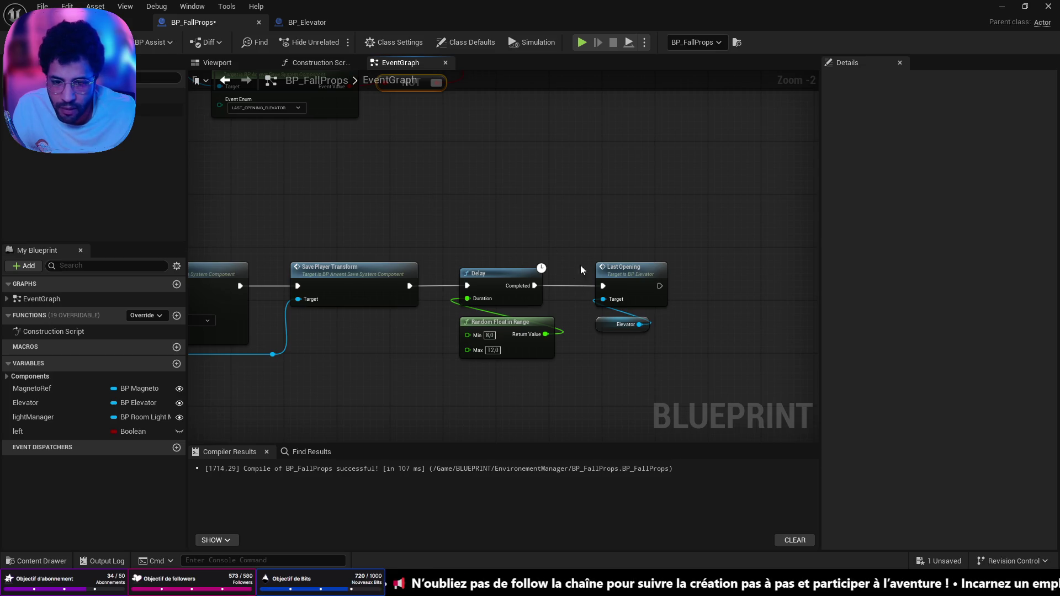
scroll(615, 393, "down", 3)
scroll(568, 218, "up", 3)
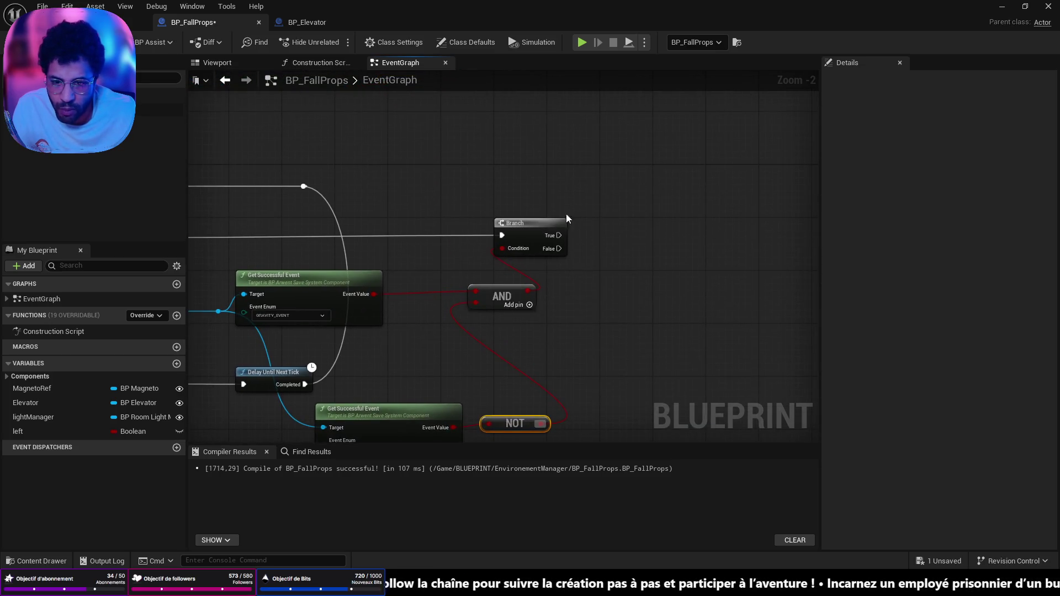
- Connect the Branch's True output to Last Opening and save the blueprint
left_click_drag(559, 235, 628, 245)
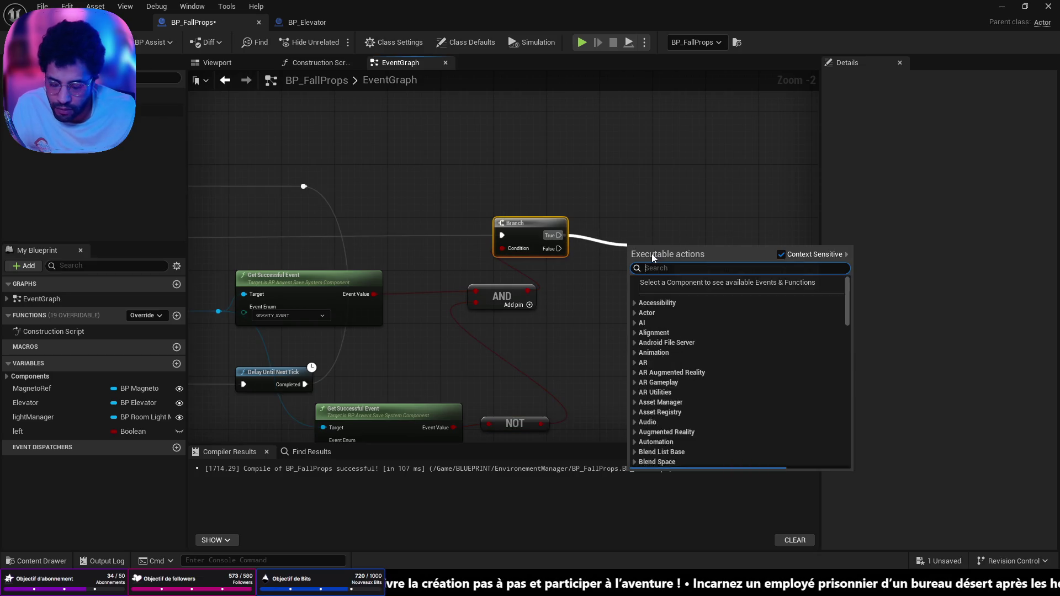
type("last ope")
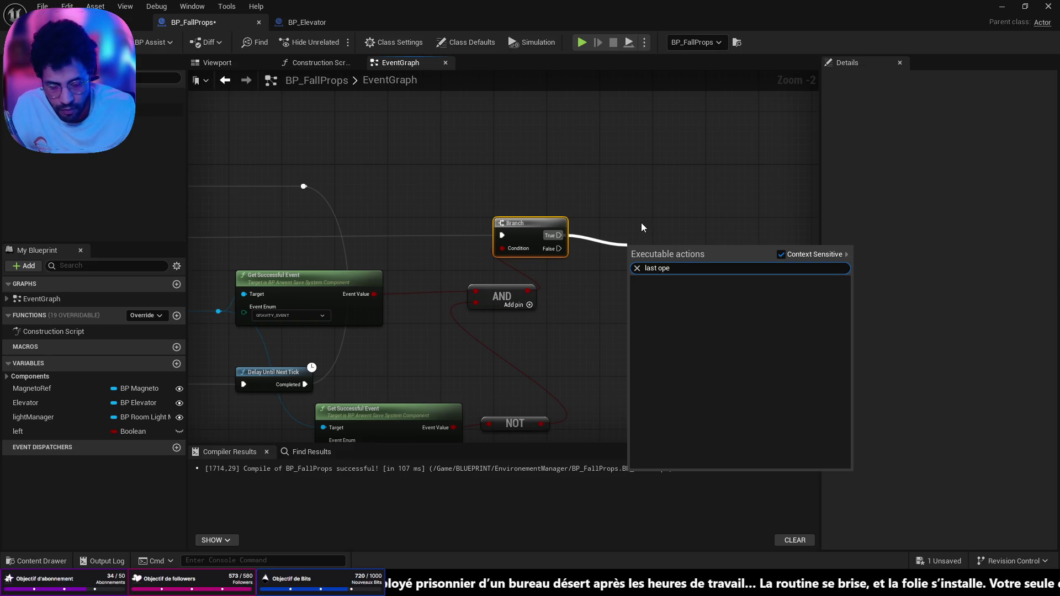
key("Escape")
mouse_move(557, 394)
left_mouse_down()
mouse_move(466, 170)
mouse_move(419, 88)
mouse_move(379, 80)
left_mouse_up()
left_click_drag(518, 217, 585, 359)
mouse_move(564, 315)
left_mouse_down()
mouse_move(565, 197)
mouse_move(586, 437)
mouse_move(626, 433)
mouse_move(552, 348)
mouse_move(532, 333)
mouse_move(506, 342)
mouse_move(539, 328)
left_mouse_up()
key("ctrl+s")
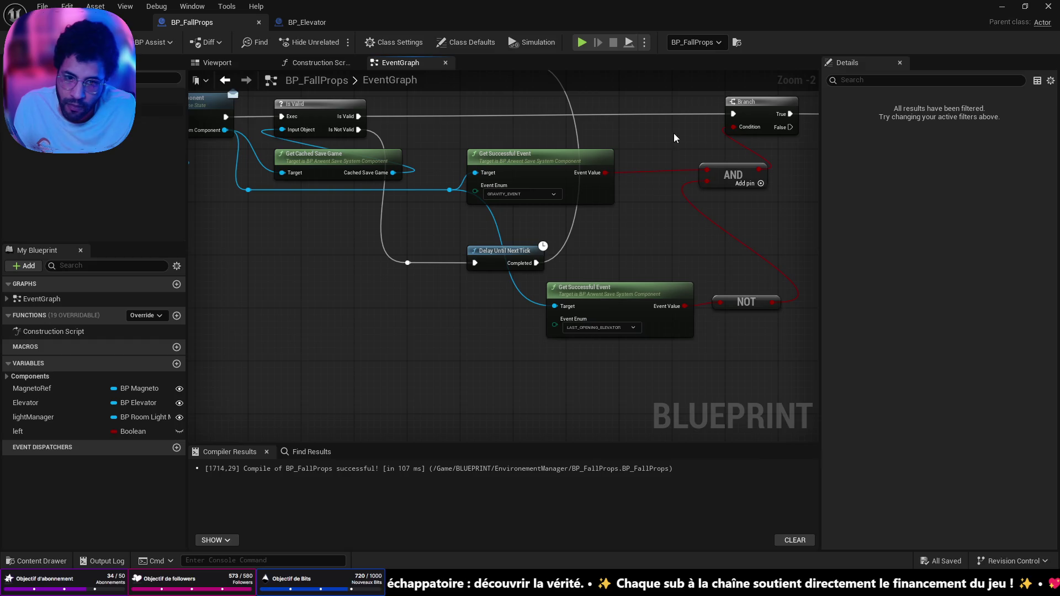
- Straighten the GRAVITY_EVENT condition nodes into a compact group beside the AND node
left_click_drag(674, 138, 529, 231)
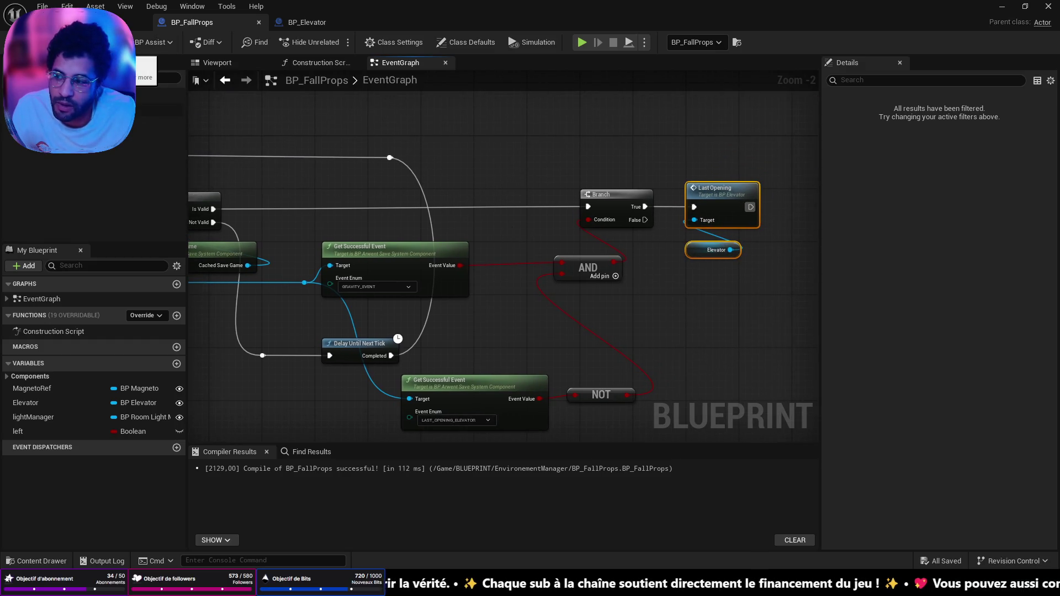
left_click(409, 261)
key("f")
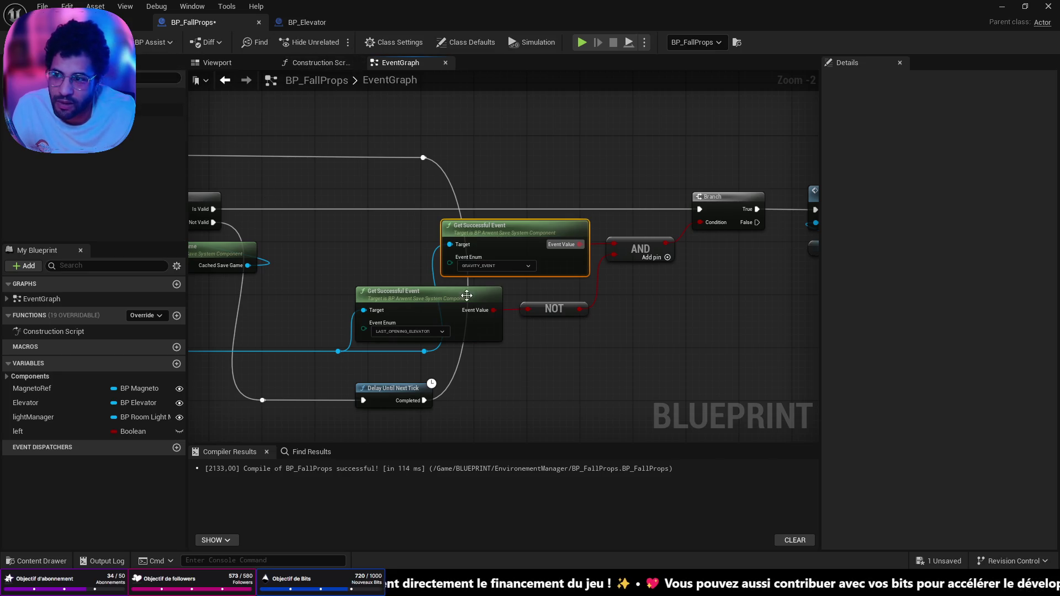
scroll(452, 173, "down", 4)
scroll(602, 257, "up", 4)
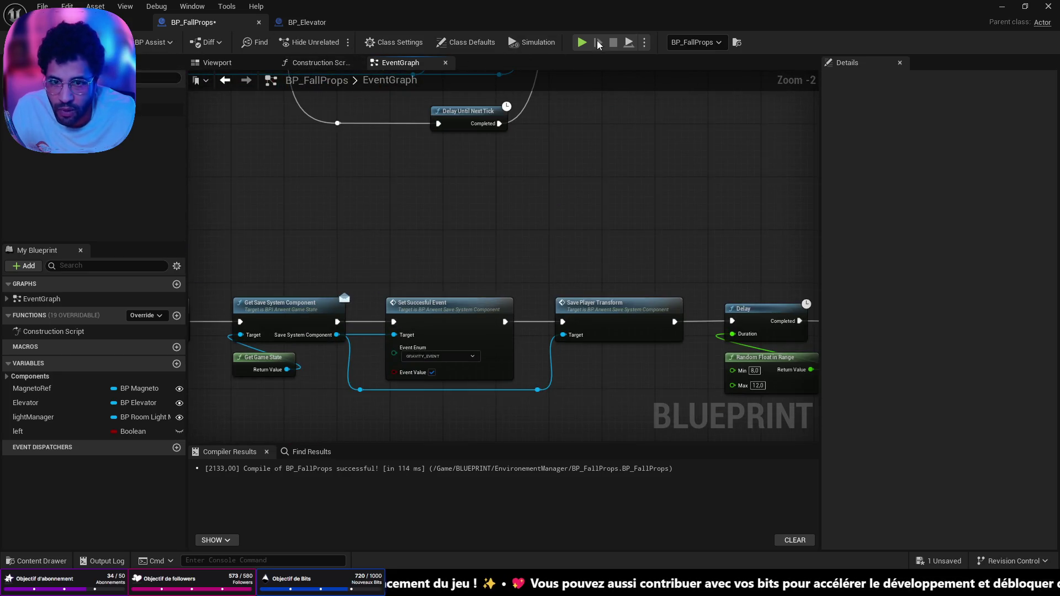
key("alt+p")
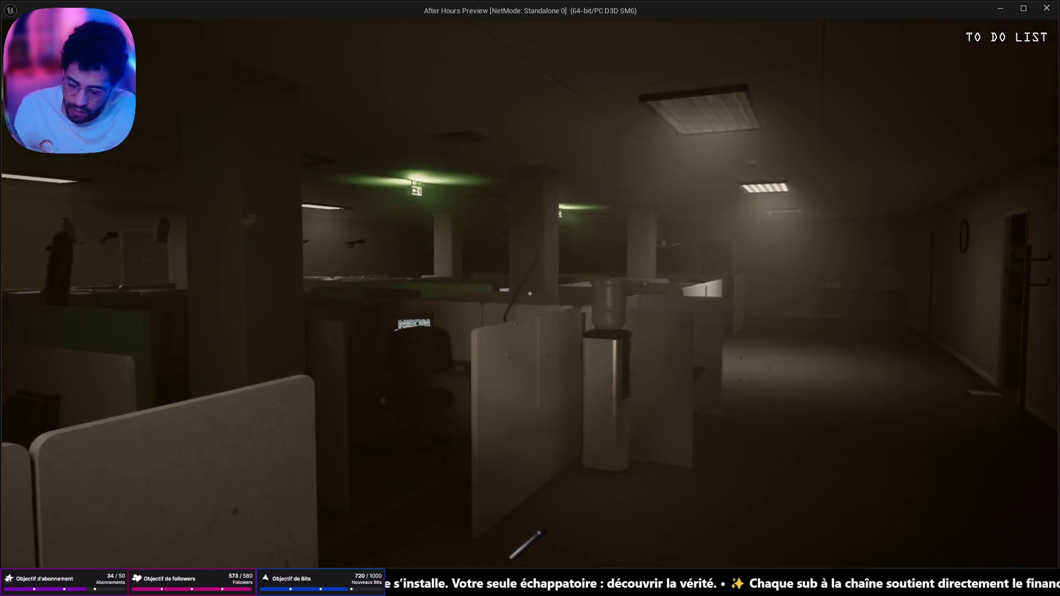
key("Escape")
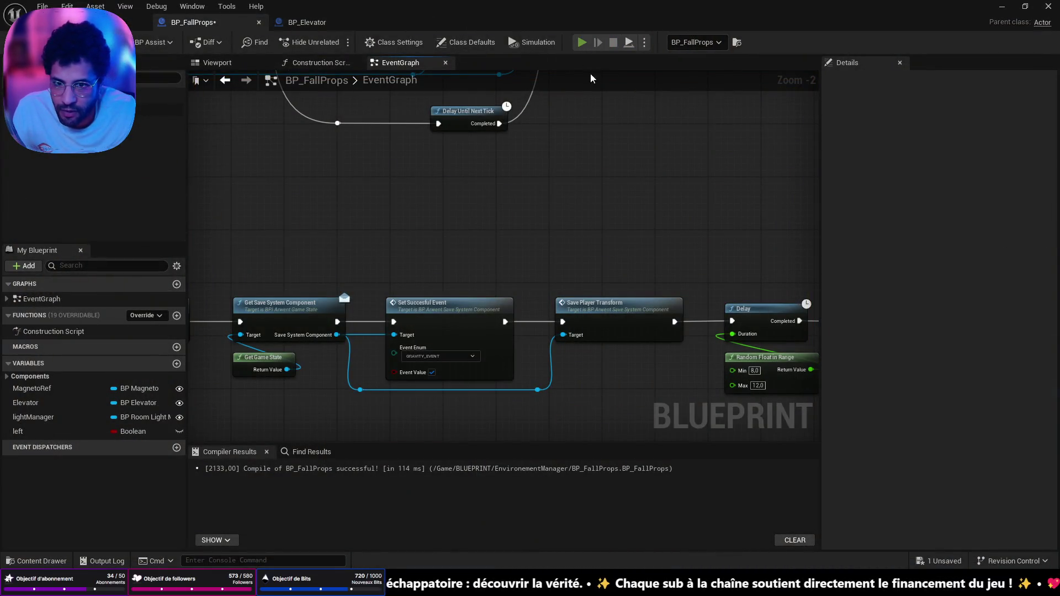
key("alt+Tab")
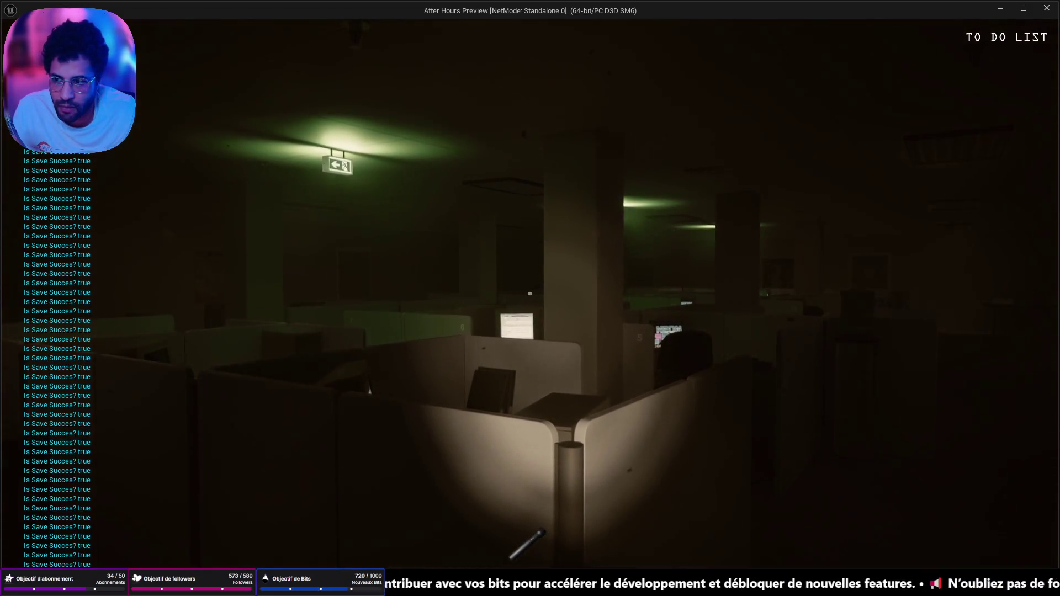
key("Escape")
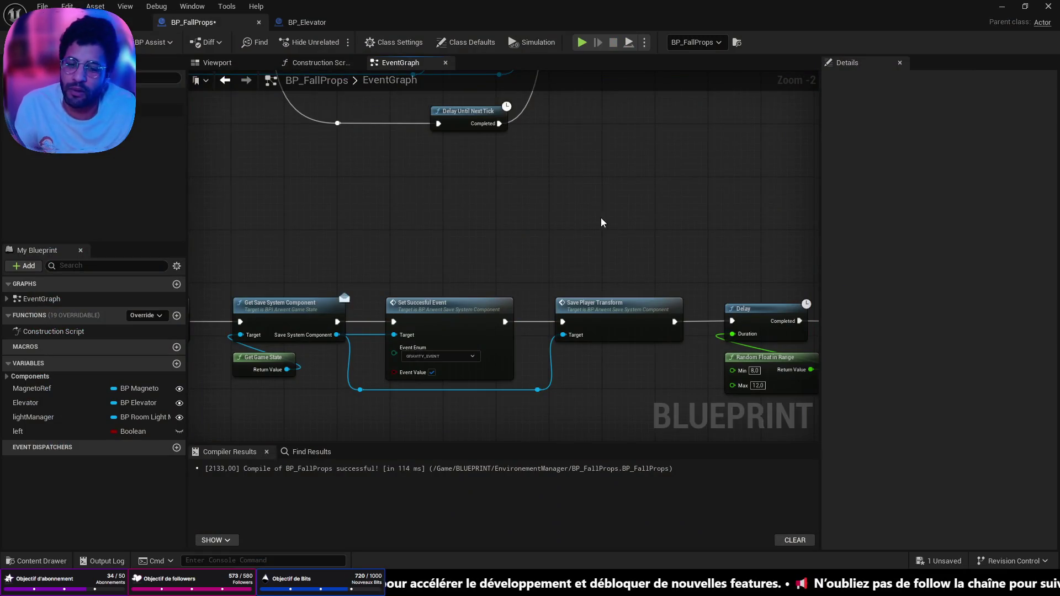
- Break the wire from Turn Off's exec output to Get Save System Component and save BP_FallProps
scroll(601, 222, "down", 9)
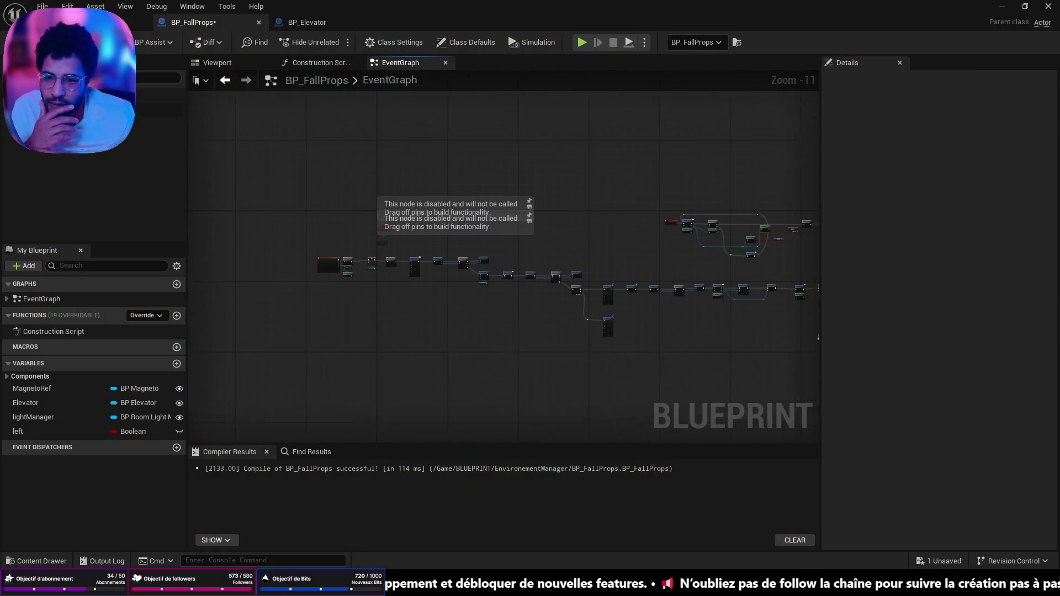
scroll(596, 206, "up", 5)
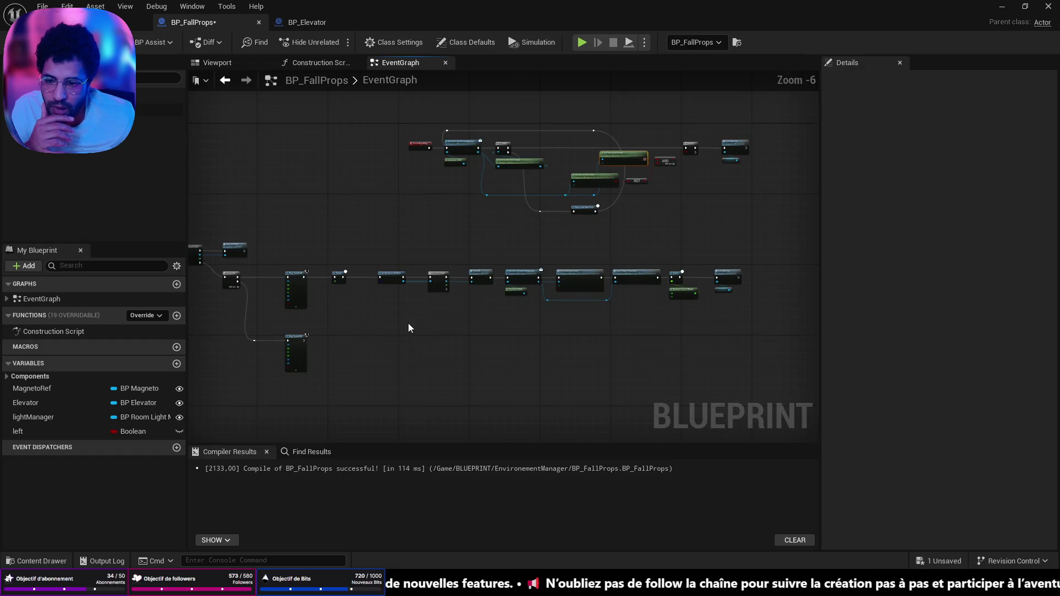
scroll(409, 328, "up", 7)
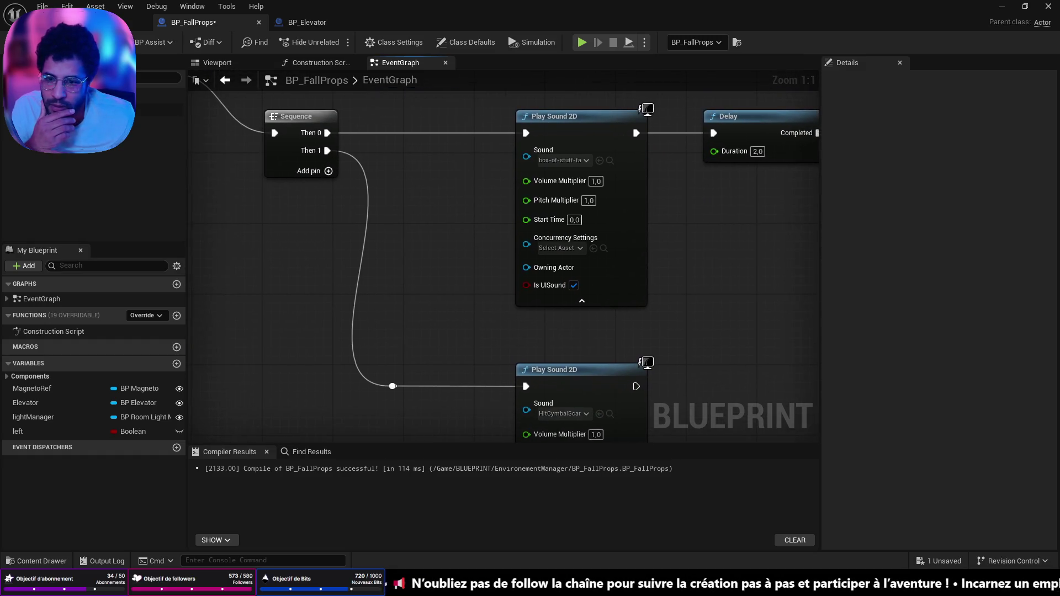
mouse_move(764, 291)
left_mouse_down()
mouse_move(374, 350)
mouse_move(208, 336)
left_mouse_up()
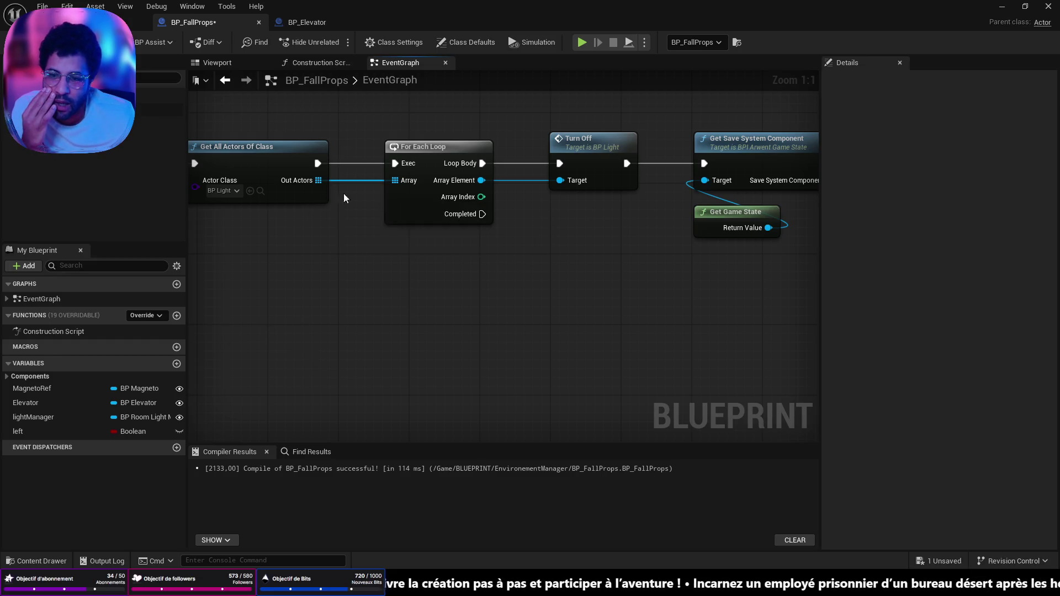
scroll(345, 198, "down", 4)
scroll(301, 237, "up", 2)
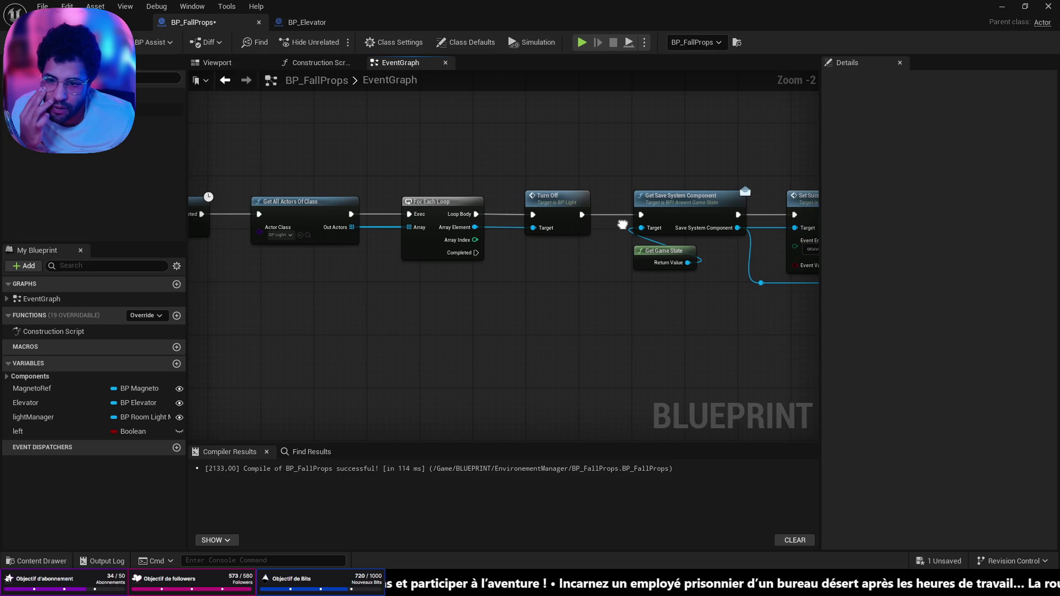
left_click_drag(622, 225, 621, 225)
mouse_move(526, 252)
left_mouse_down()
mouse_move(259, 254)
mouse_move(392, 258)
mouse_move(514, 223)
left_mouse_up()
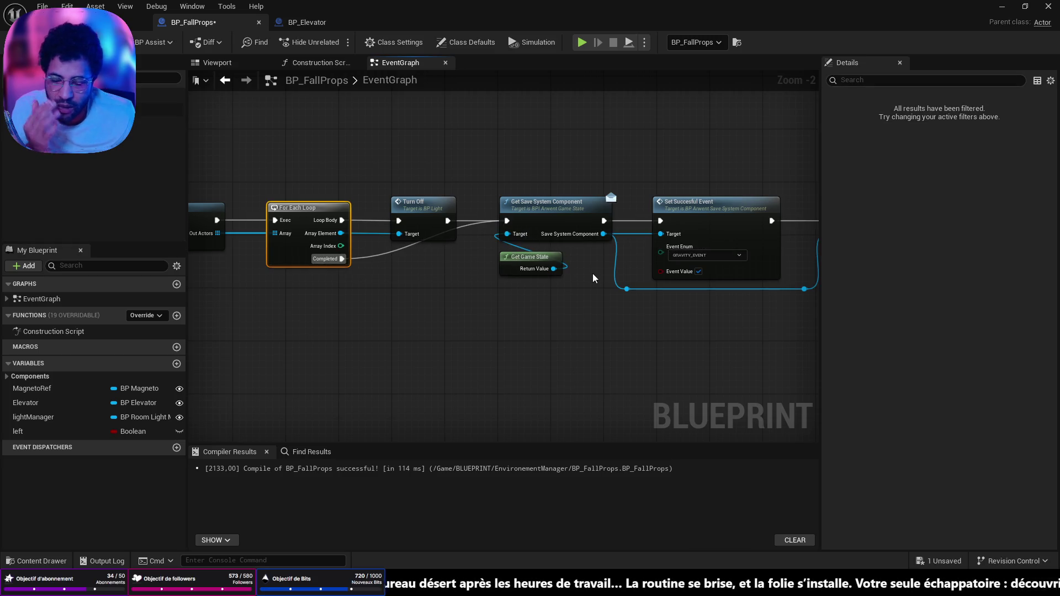
left_click_drag(592, 273, 128, 273)
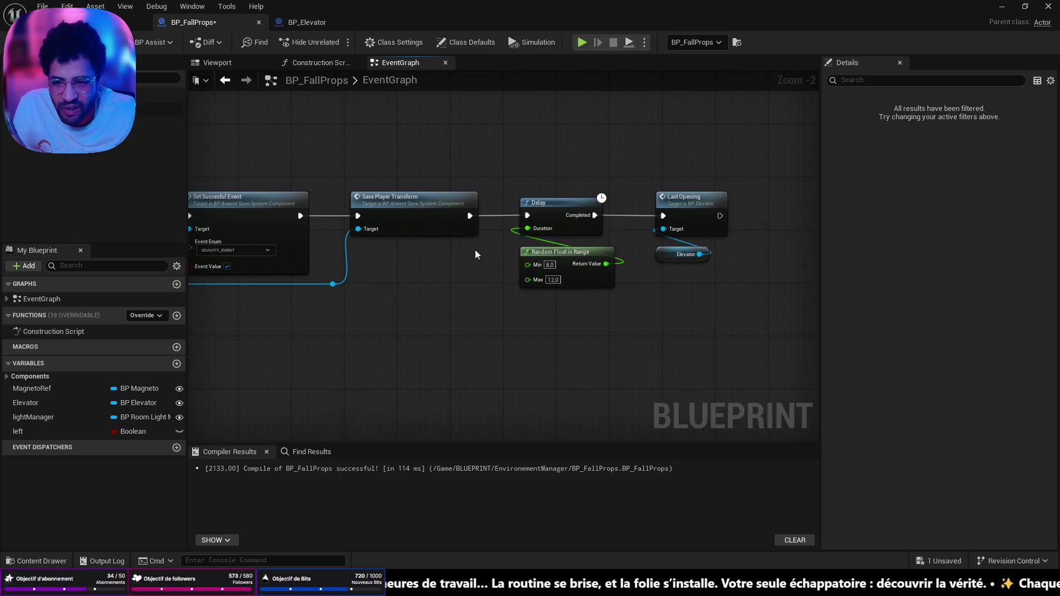
left_click_drag(475, 254, 819, 259)
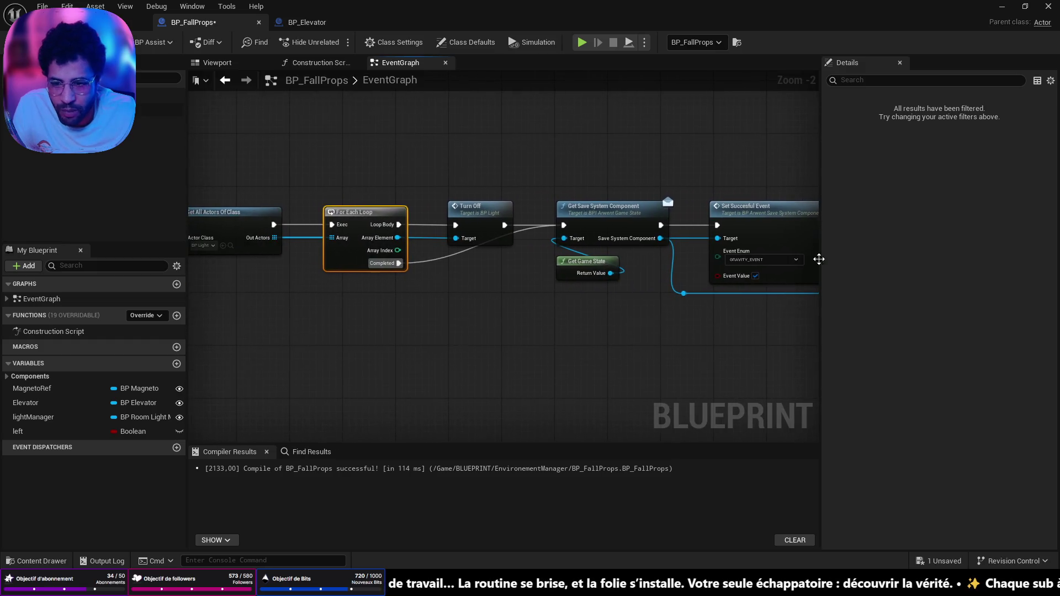
left_click(518, 232, "alt")
key("ctrl+s")
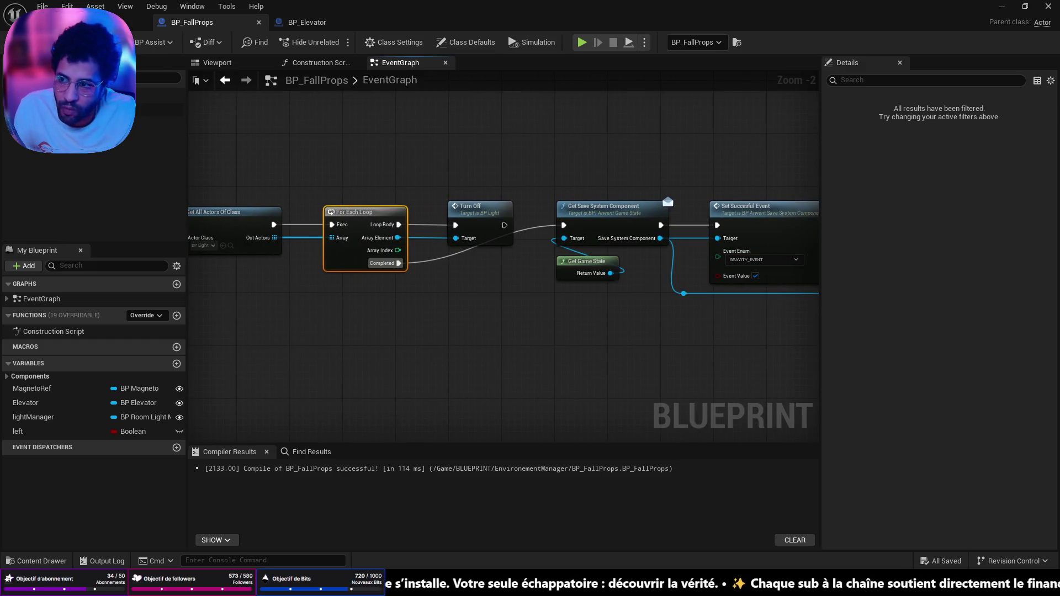
key("alt+p")
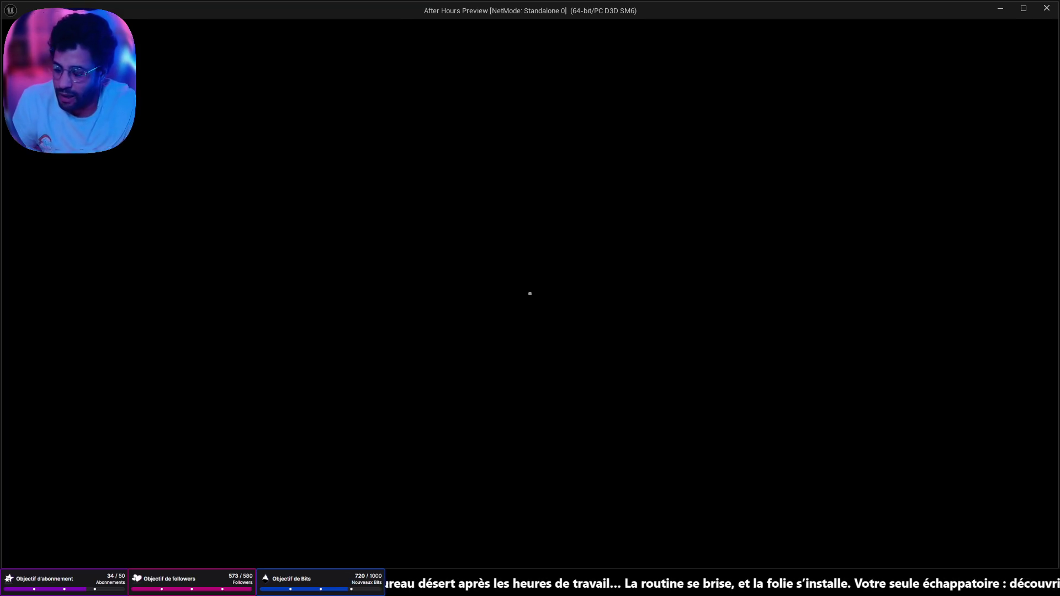
key("Escape")
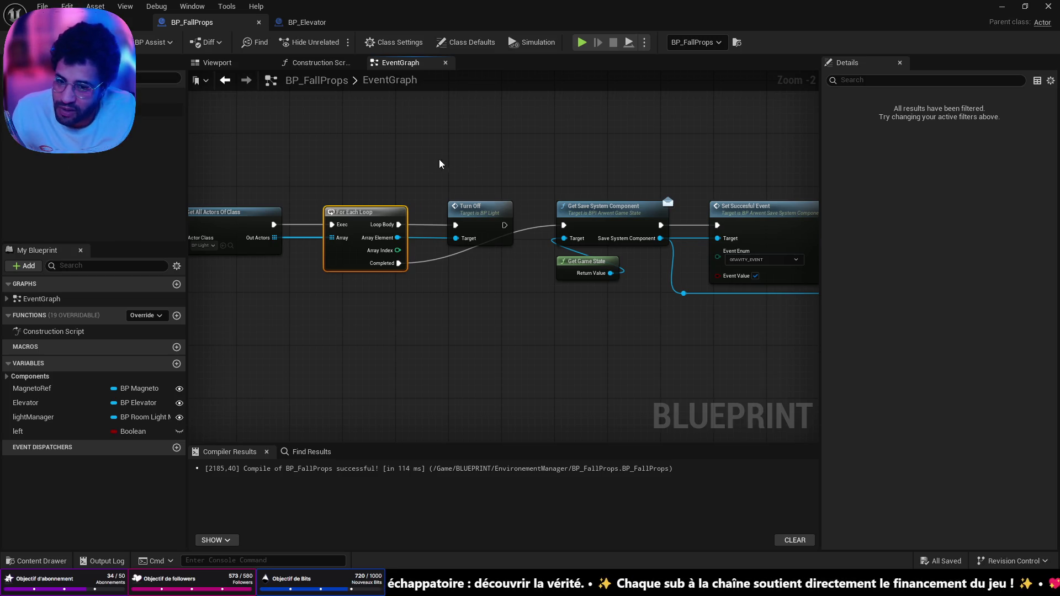
- Move the Get Save System Component and Set Succesful Event nodes below Turn Off, then switch to Chrome
mouse_move(616, 220)
left_mouse_down()
mouse_move(593, 210)
mouse_move(505, 301)
left_mouse_up()
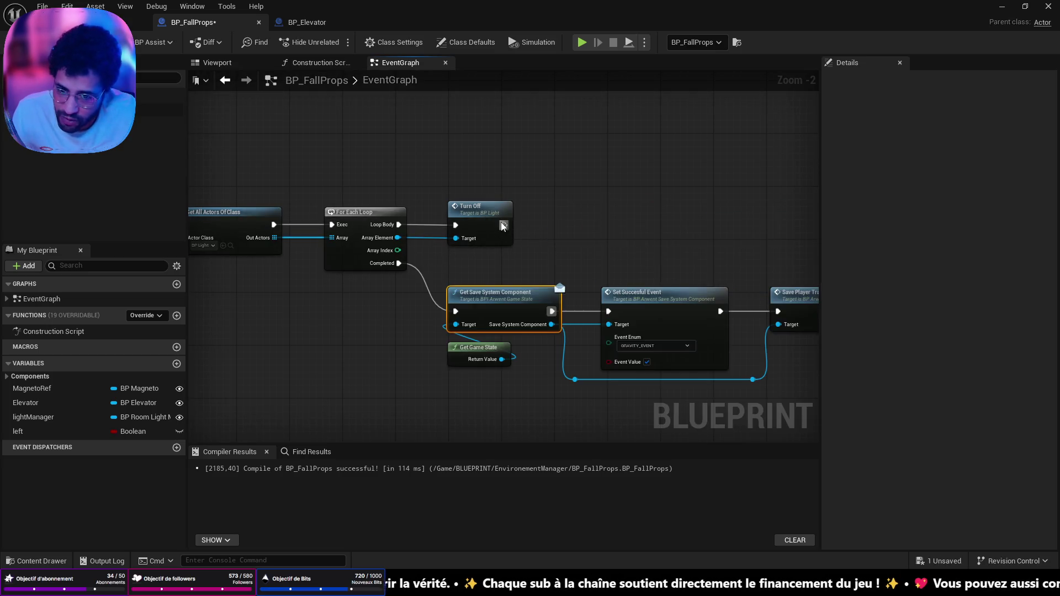
scroll(395, 216, "down", 4)
scroll(634, 246, "down", 4)
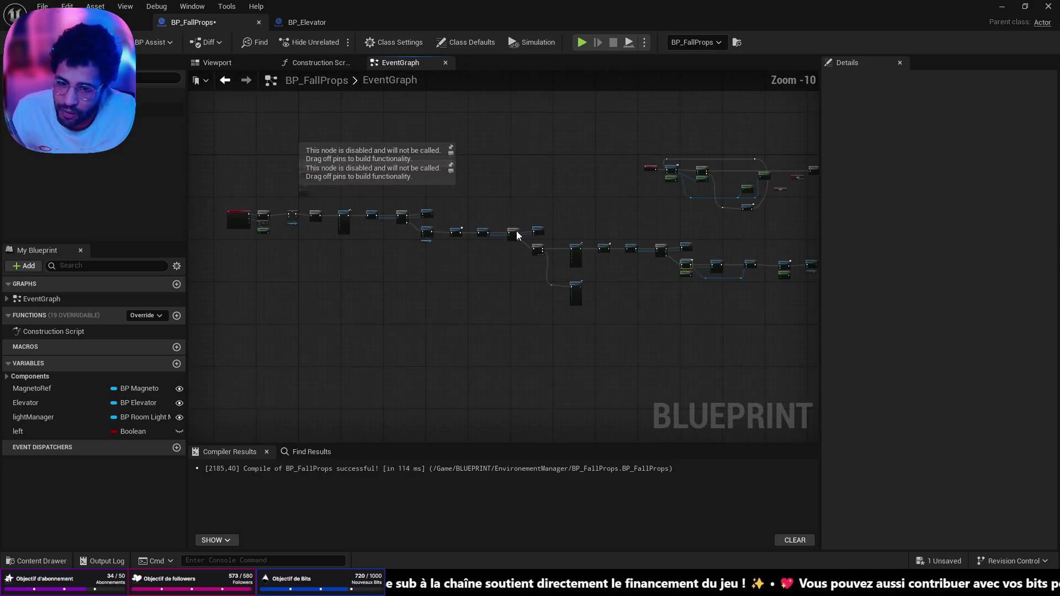
mouse_move(516, 230)
left_mouse_down()
mouse_move(757, 280)
mouse_move(377, 240)
left_mouse_up()
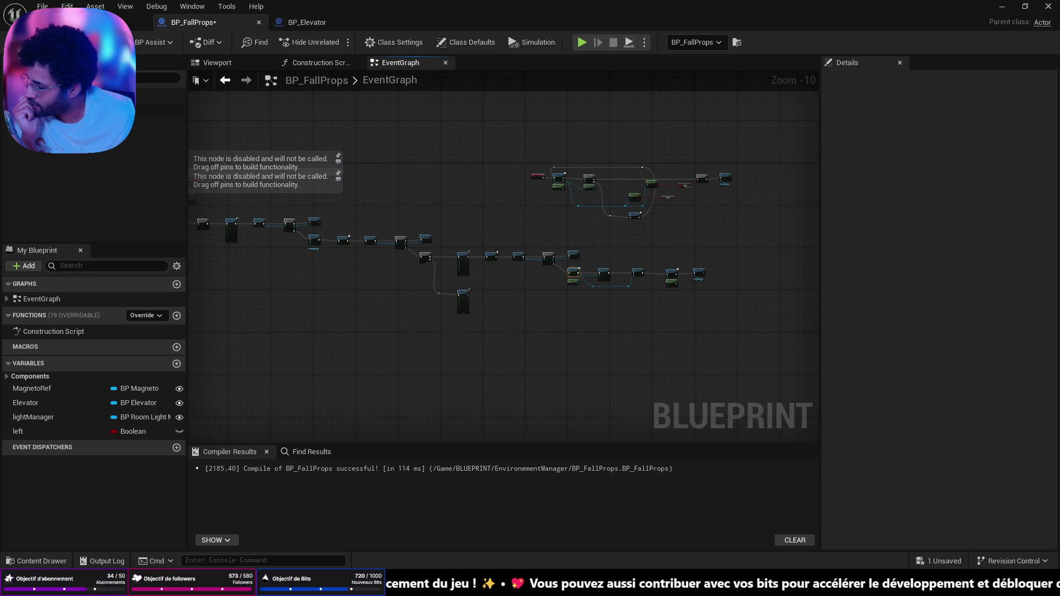
key("alt+Tab")
left_click_drag(551, 16, 94, 49)
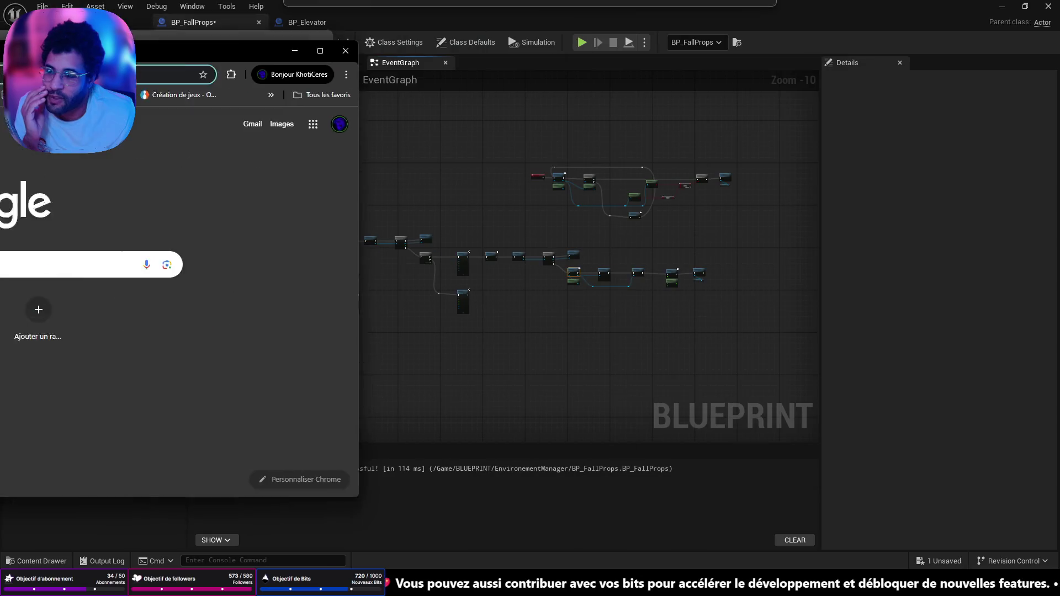
key("alt+Tab")
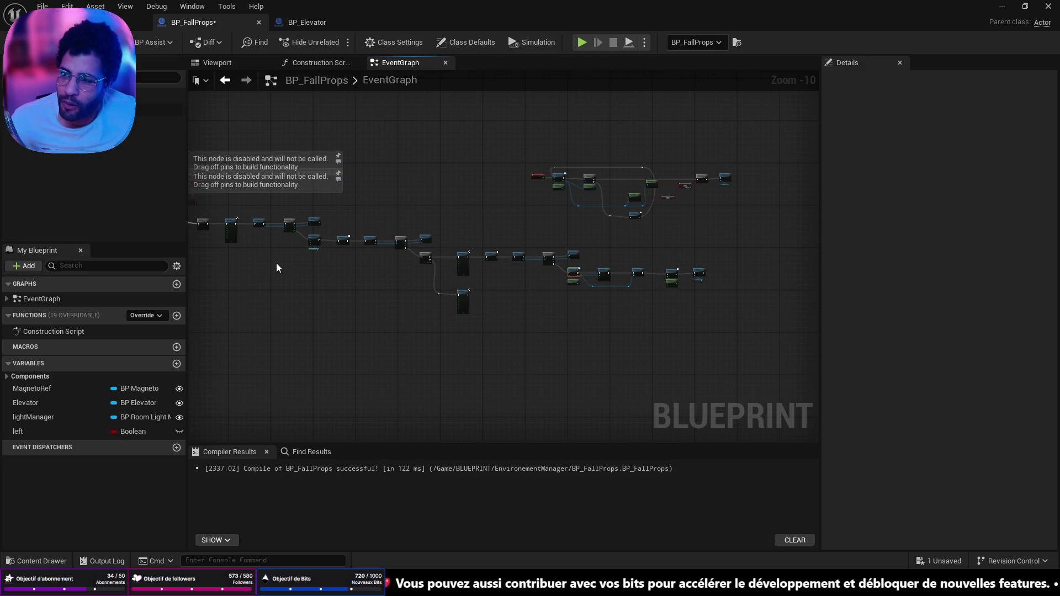
- Shift the On Component Begin Overlap, Branch, == and Get Player Character nodes to the right
left_click_drag(297, 284, 454, 279)
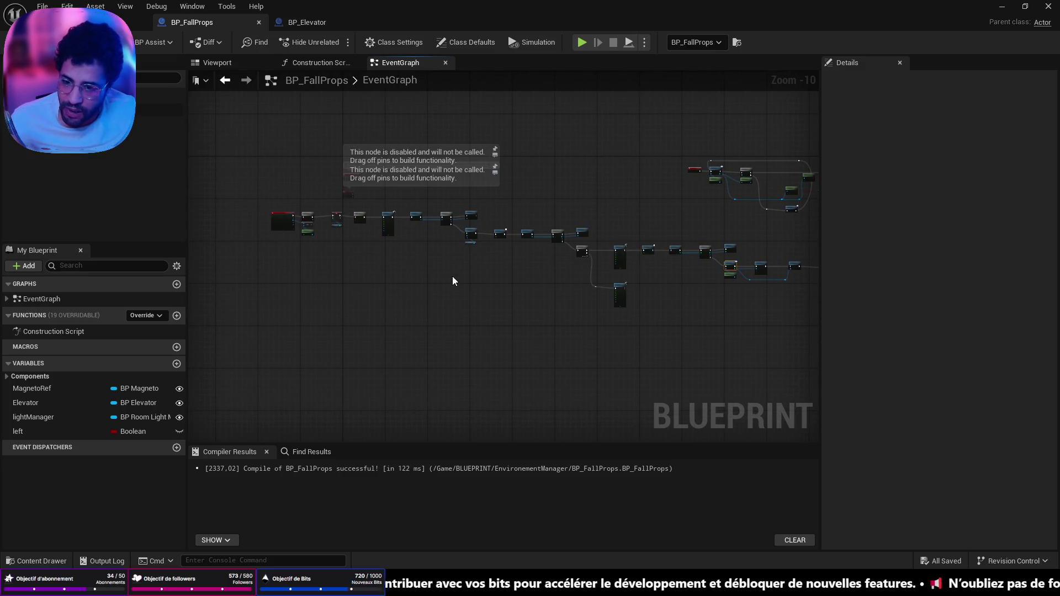
scroll(552, 279, "up", 7)
left_click_drag(377, 254, 645, 418)
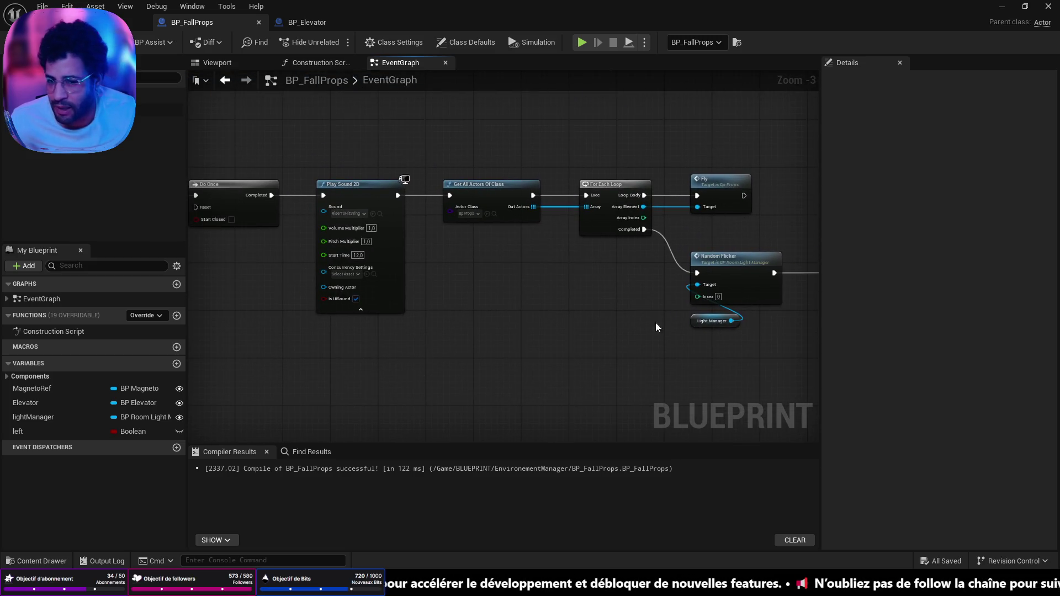
left_click_drag(656, 327, 816, 320)
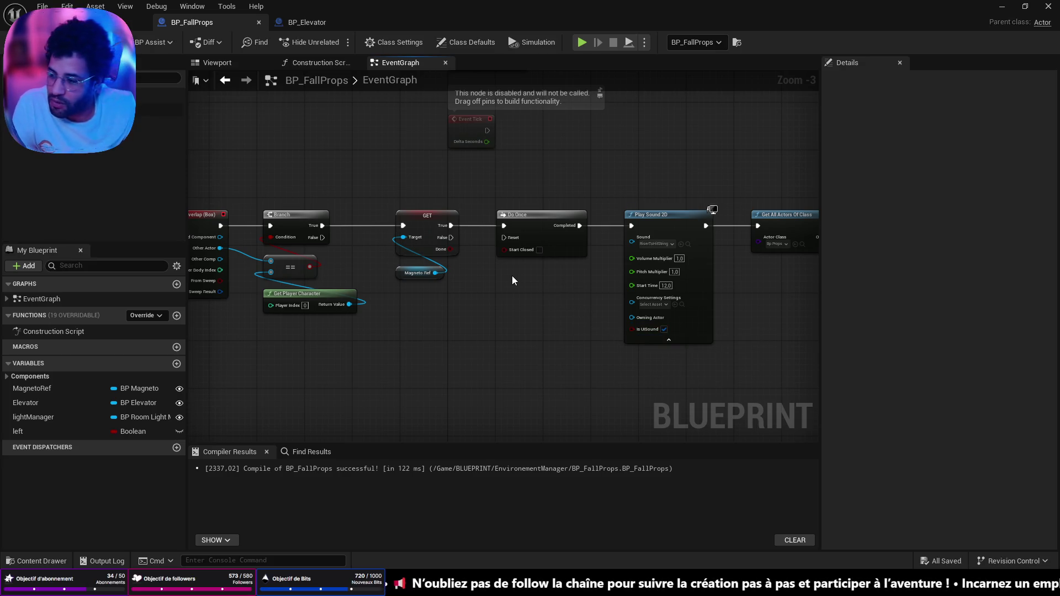
mouse_move(512, 276)
left_mouse_down()
mouse_move(563, 300)
mouse_move(724, 320)
left_mouse_up()
mouse_move(408, 260)
left_mouse_down()
mouse_move(427, 257)
mouse_move(537, 364)
left_mouse_up()
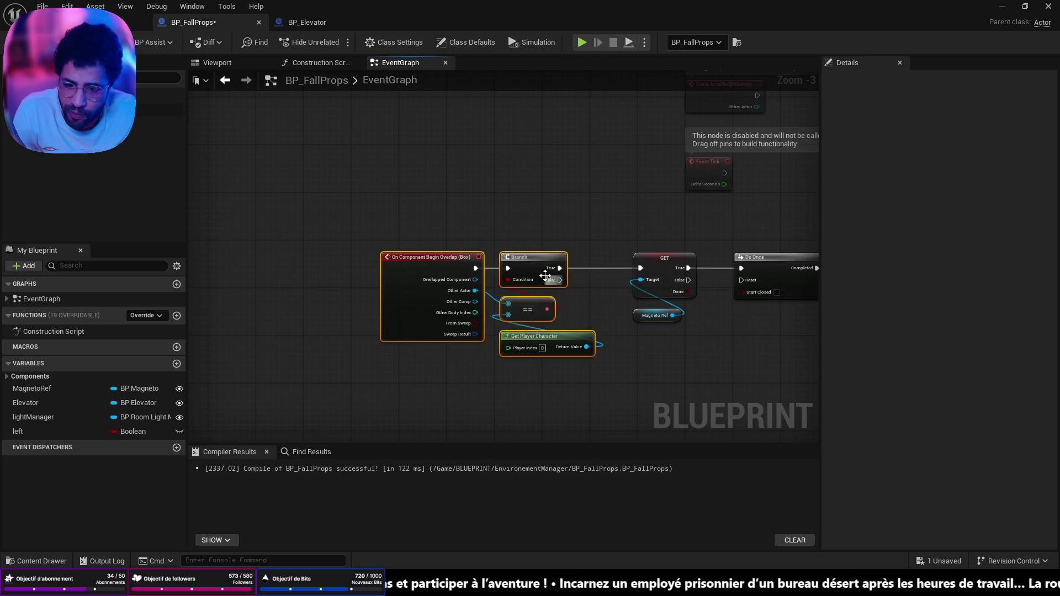
left_click_drag(540, 267, 602, 267)
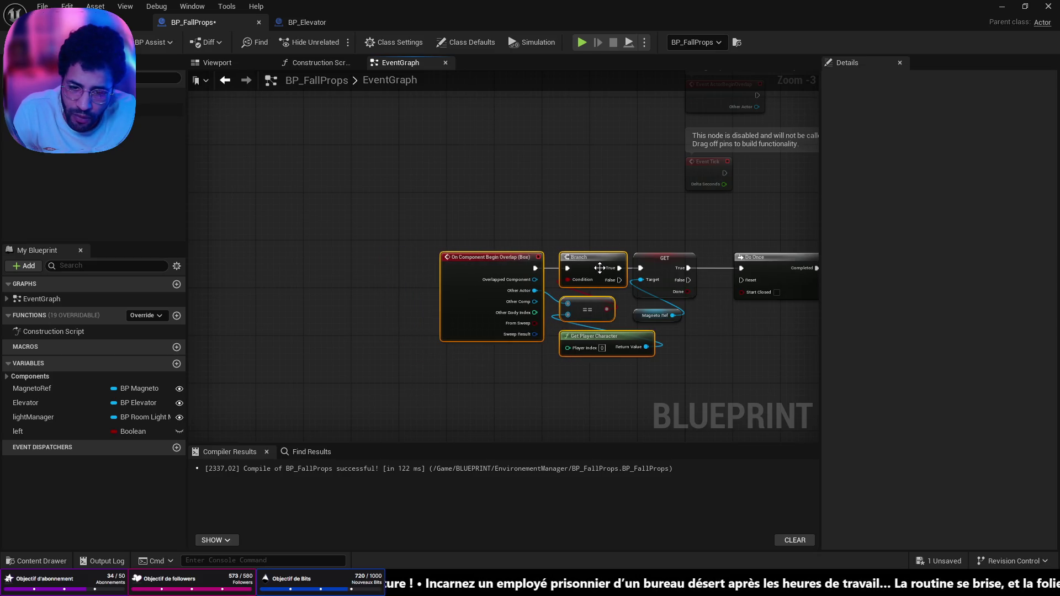
left_click_drag(436, 221, 704, 411)
- Move the overlap chain with GET, Magneto Ref, Do Once and Play Sound 2D further right
left_click_drag(683, 375, 488, 363)
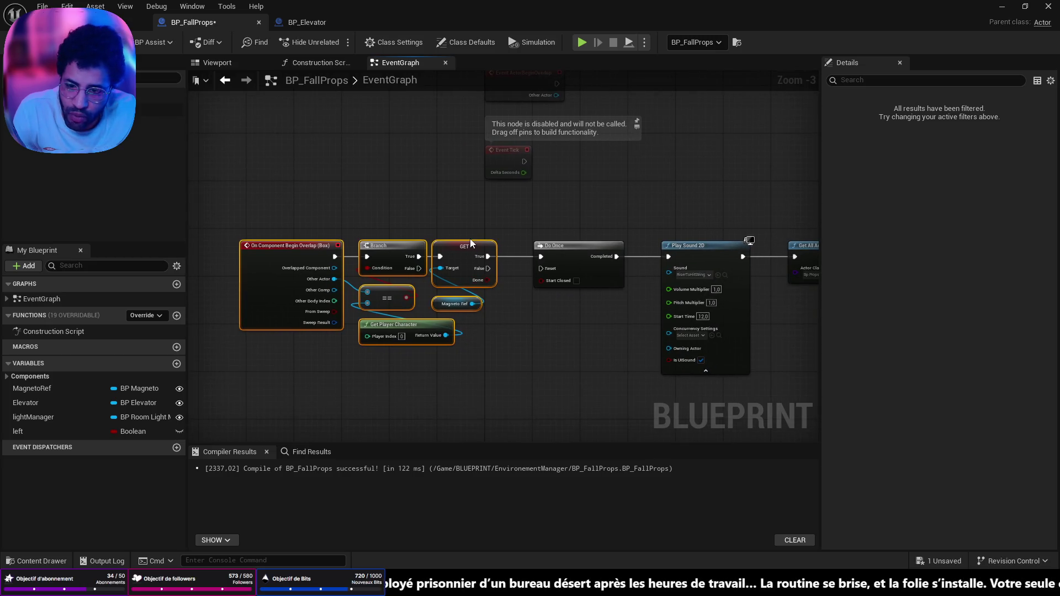
left_click_drag(474, 246, 502, 251)
left_click_drag(326, 224, 564, 366)
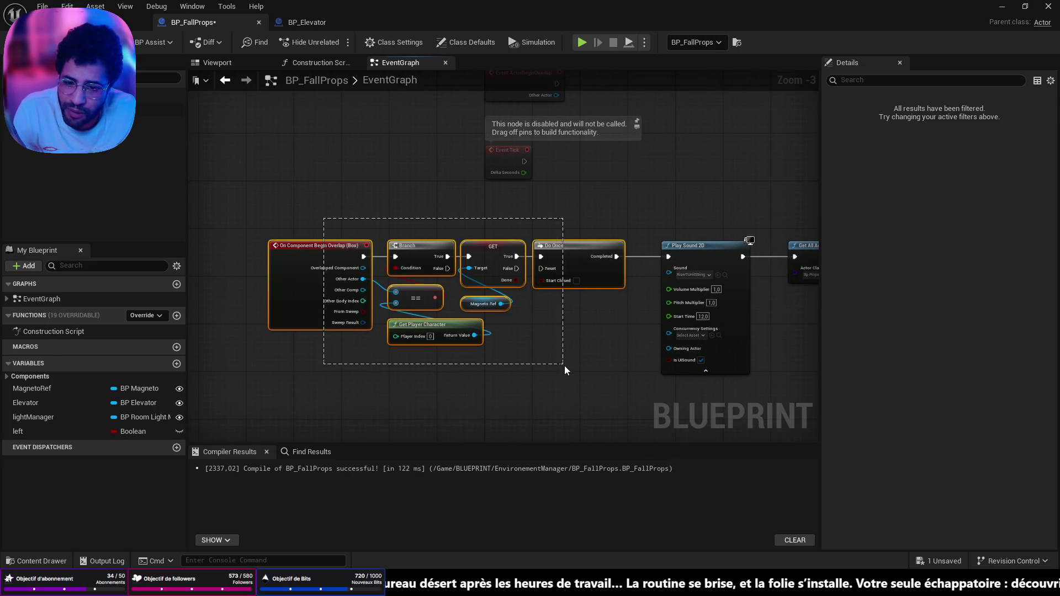
left_click_drag(590, 251, 619, 254)
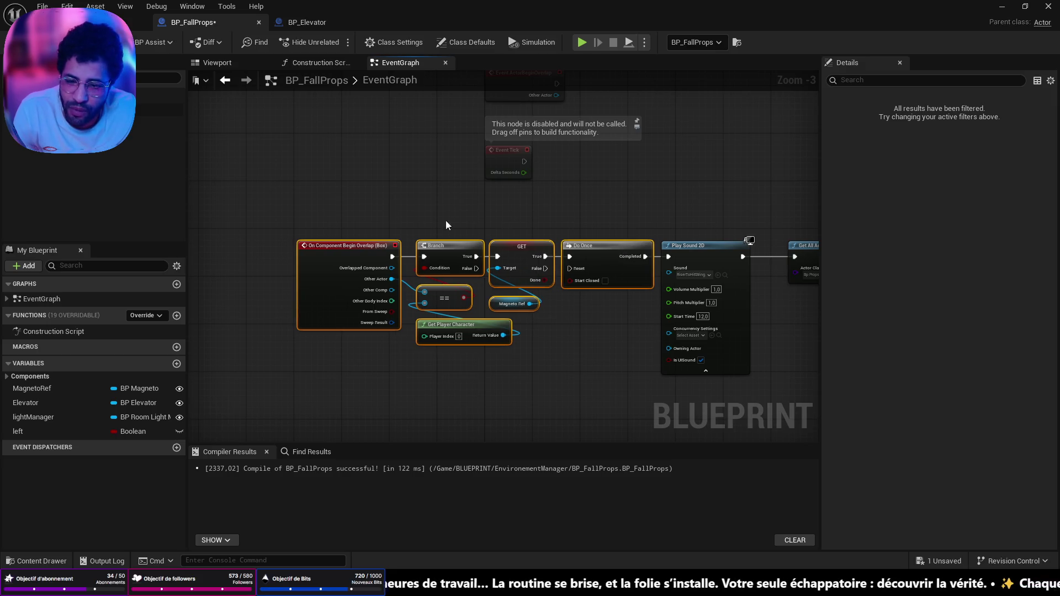
mouse_move(298, 202)
left_mouse_down()
mouse_move(608, 372)
mouse_move(751, 377)
left_mouse_up()
left_click_drag(724, 299, 525, 302)
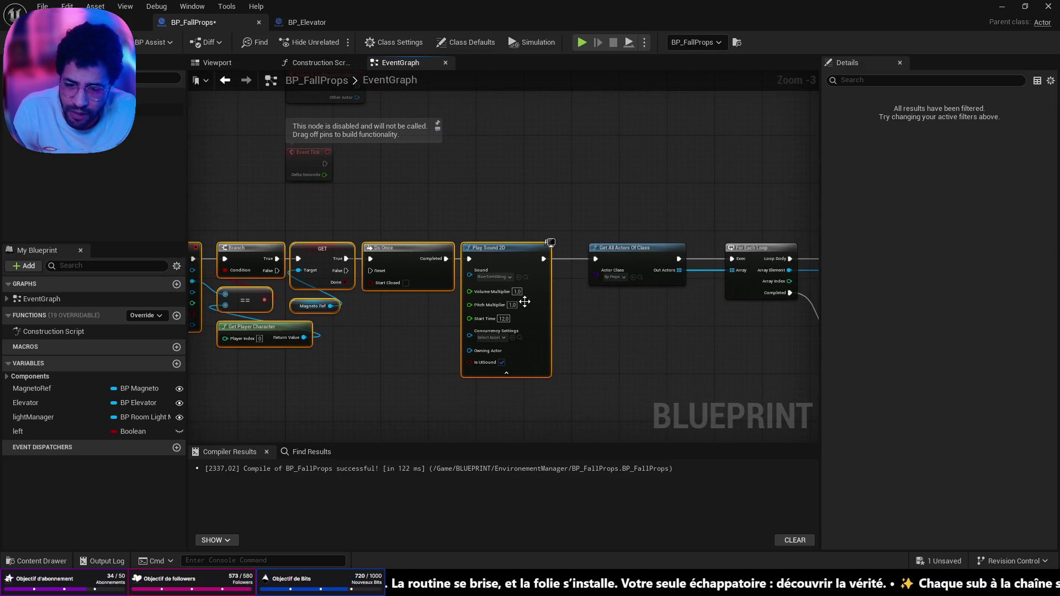
- Collapse Play Sound 2D's advanced pins, clear the selection and check the For Each Loop and Delay nodes
left_click(506, 374)
left_click_drag(511, 259, 538, 255)
left_click(667, 348)
left_click_drag(667, 349, 450, 343)
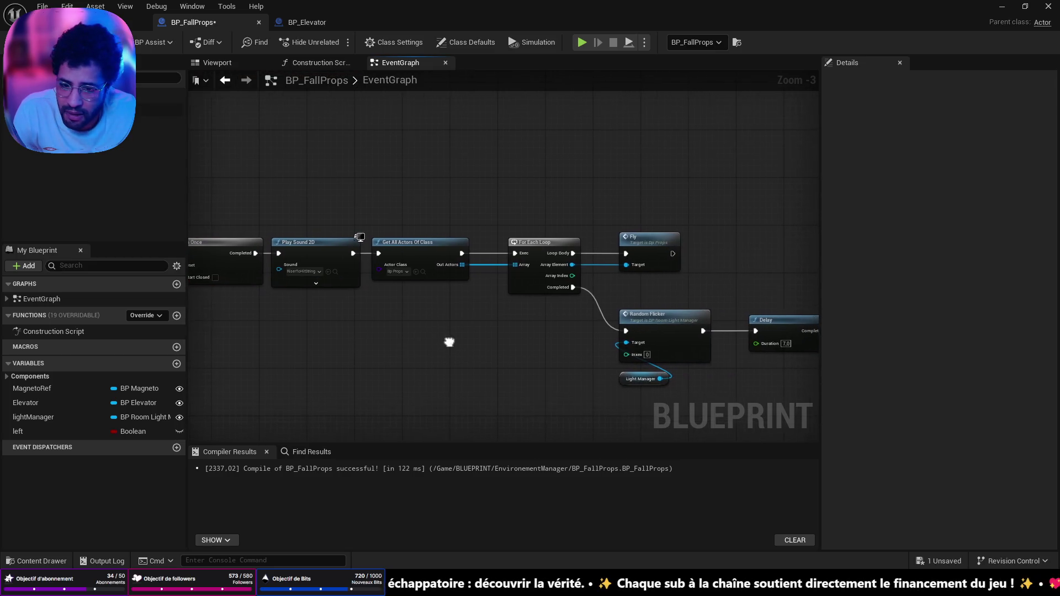
mouse_move(520, 205)
left_mouse_down()
mouse_move(718, 387)
mouse_move(780, 414)
left_mouse_up()
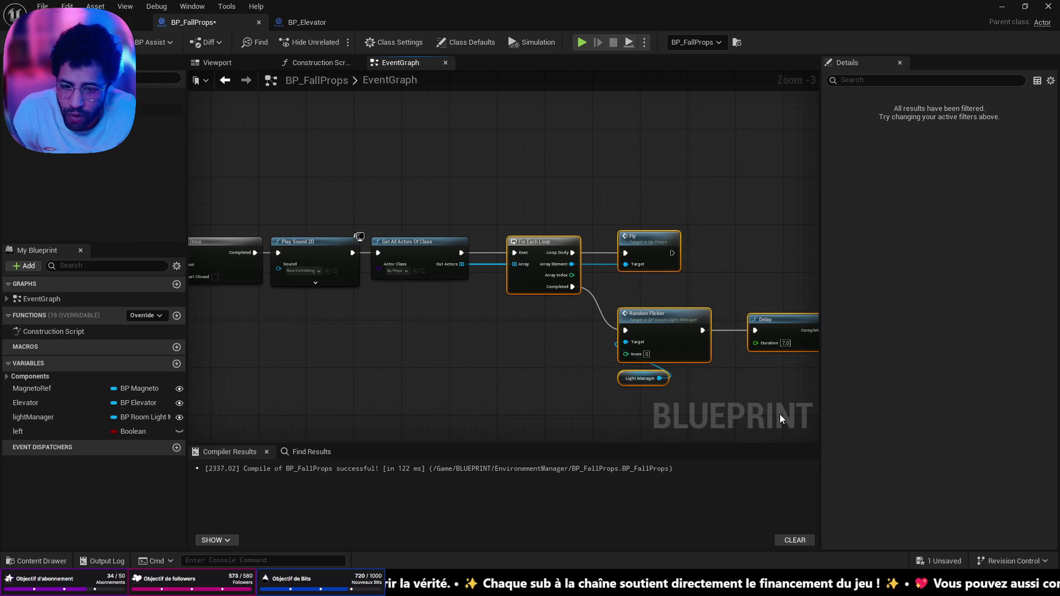
left_click(486, 374)
scroll(478, 375, "down", 5)
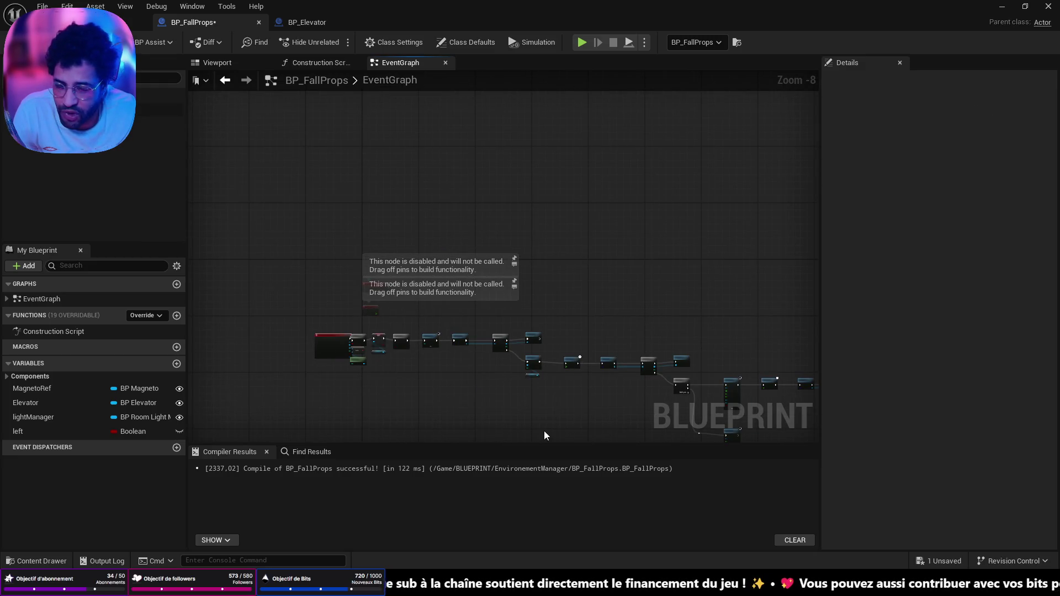
scroll(486, 397, "up", 5)
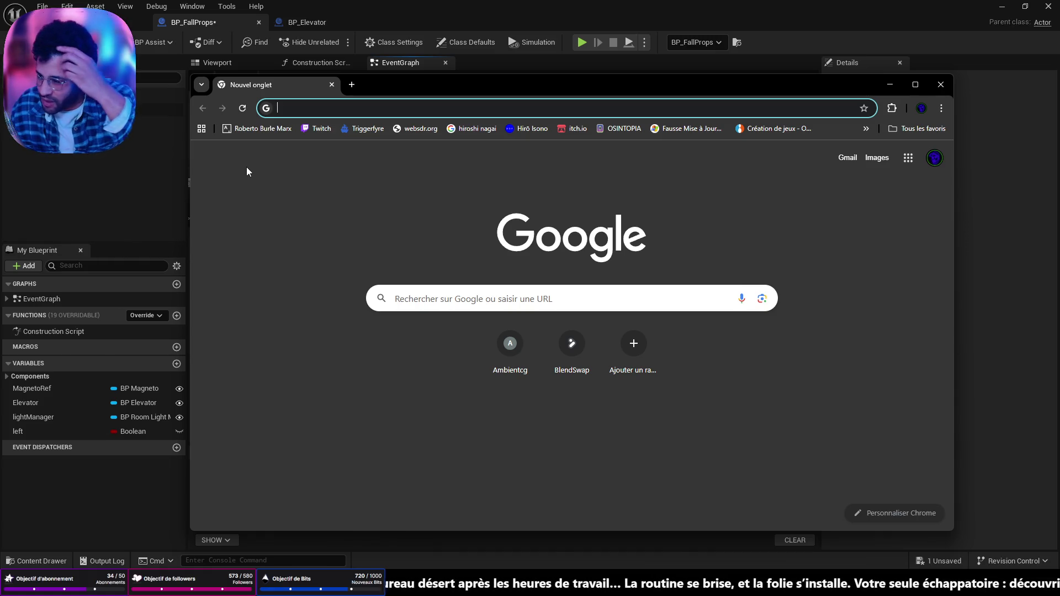
- Search Google for decathlon and open the official Decathlon website
type("dec")
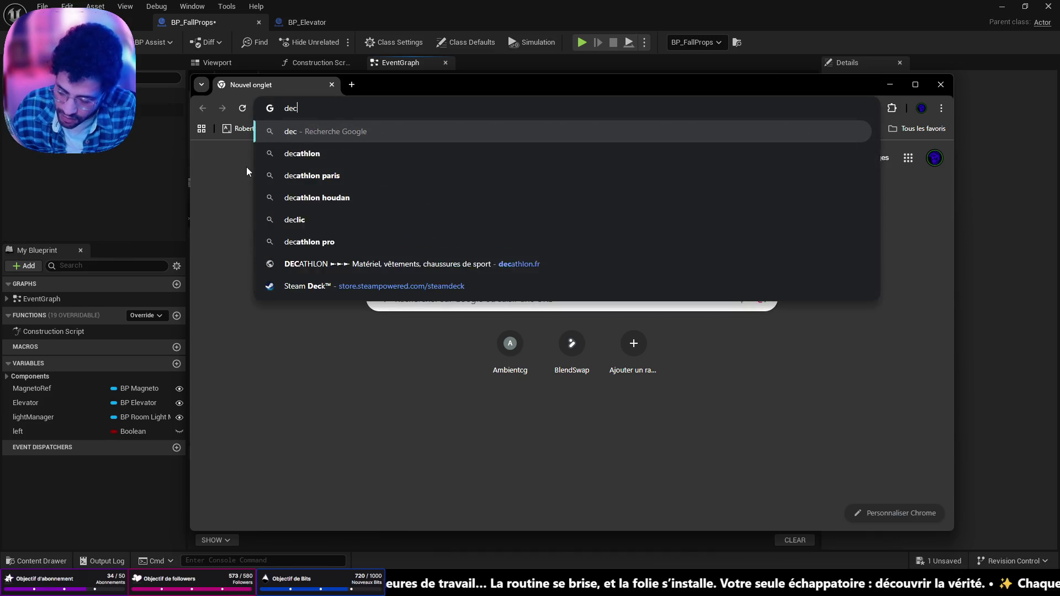
type("athlon")
key("Return")
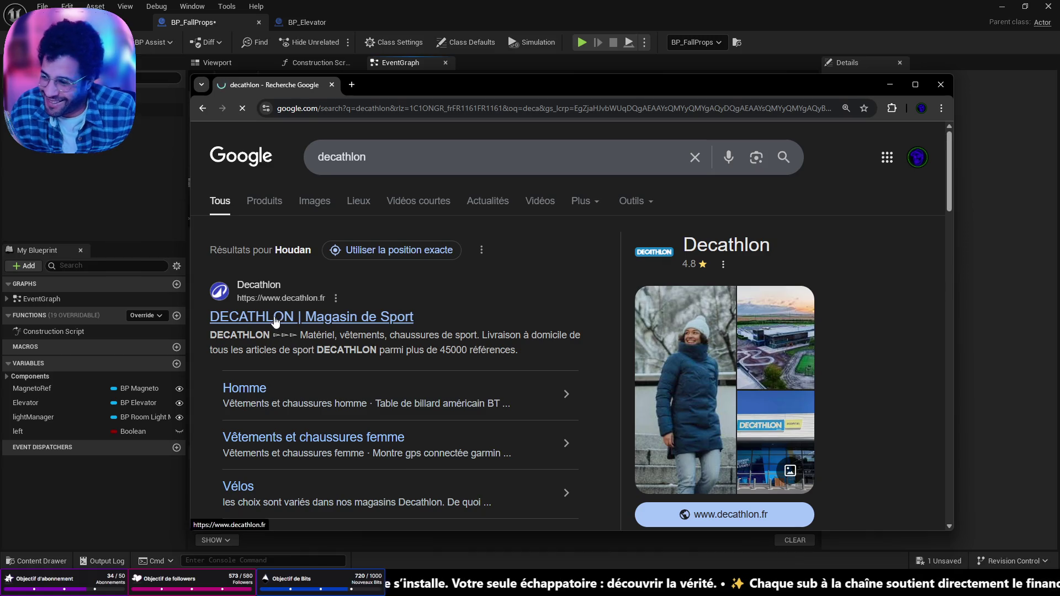
left_click(275, 319)
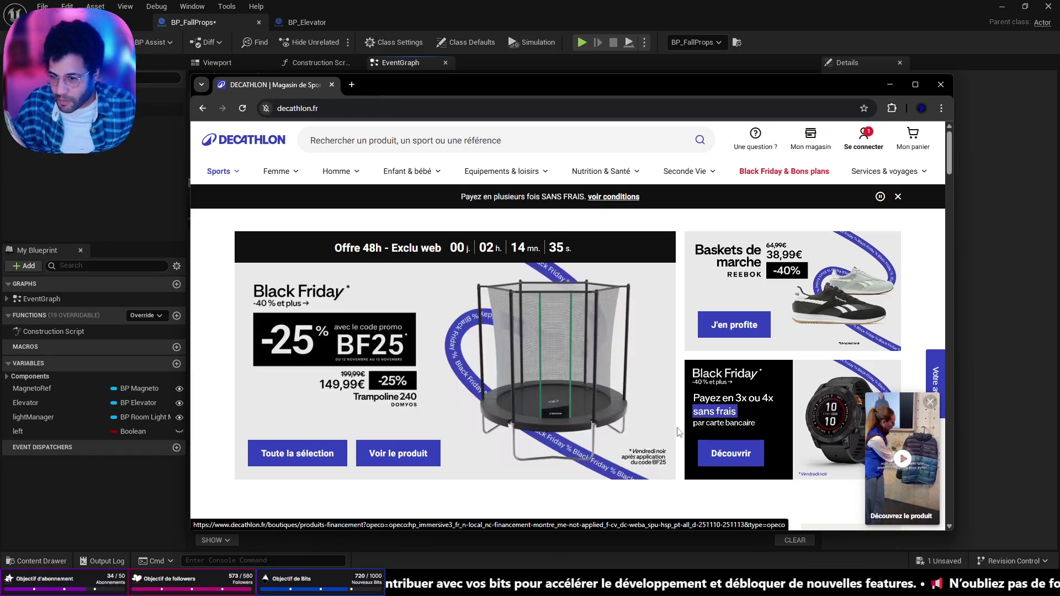
- Go to Sports > Running > Chaussures de running, open the grey ekiden women's shoe, and open a new tab
left_click(222, 176)
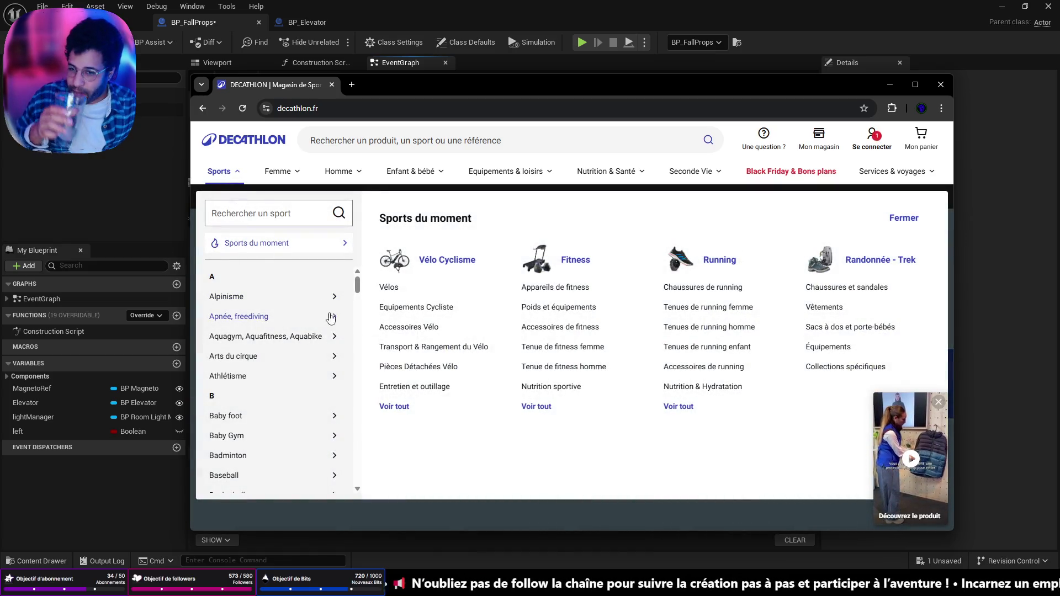
left_click(679, 406)
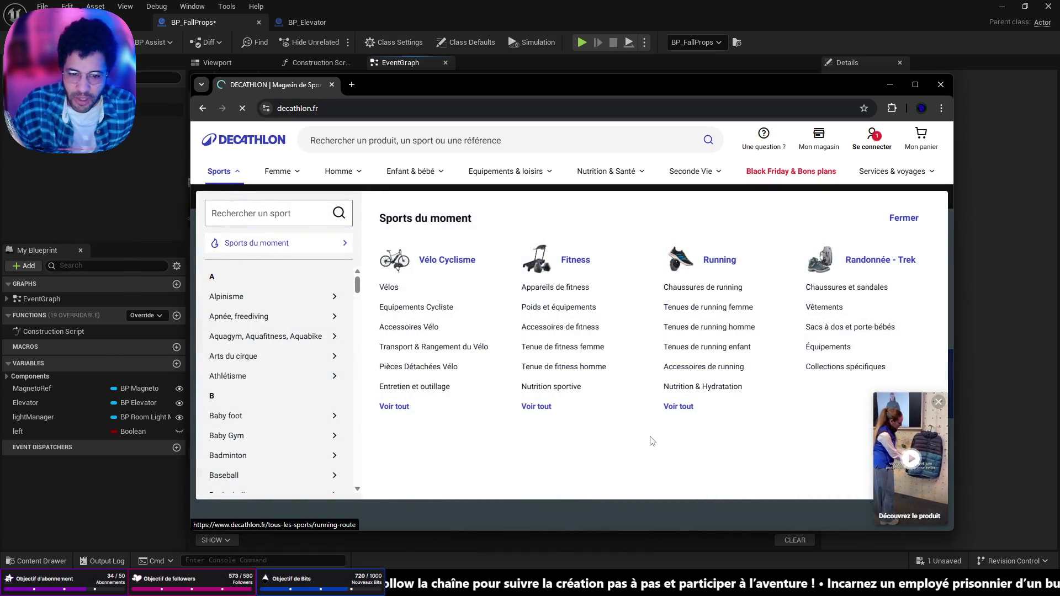
scroll(561, 423, "down", 1)
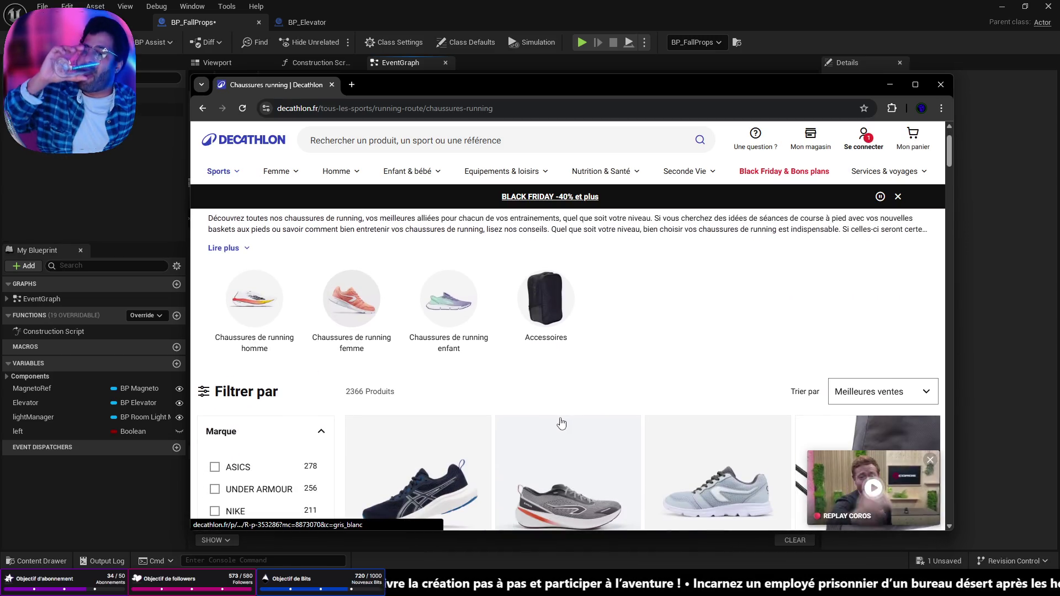
scroll(608, 421, "down", 3)
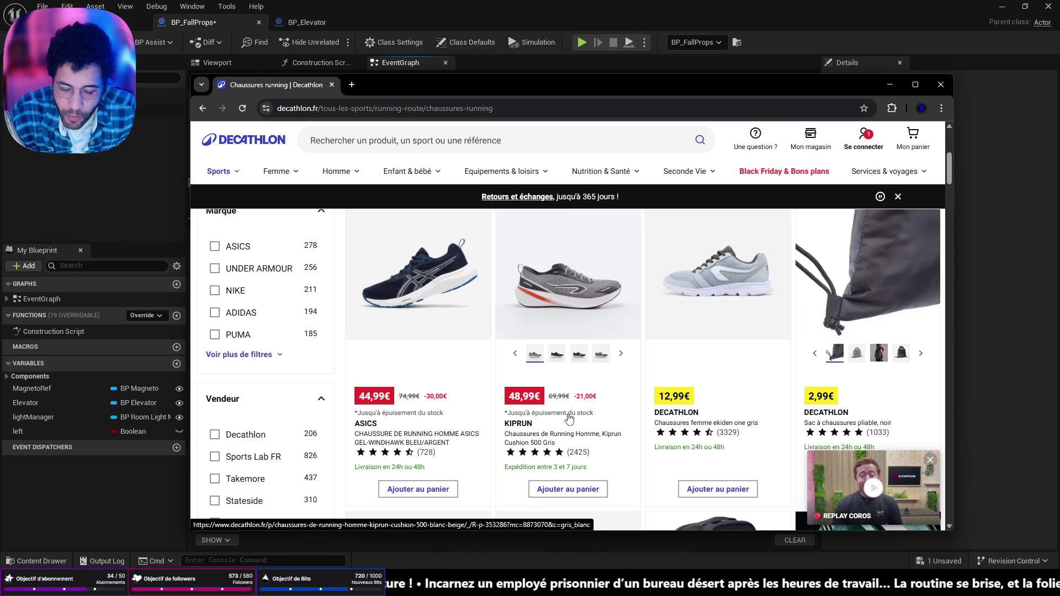
left_click(712, 298)
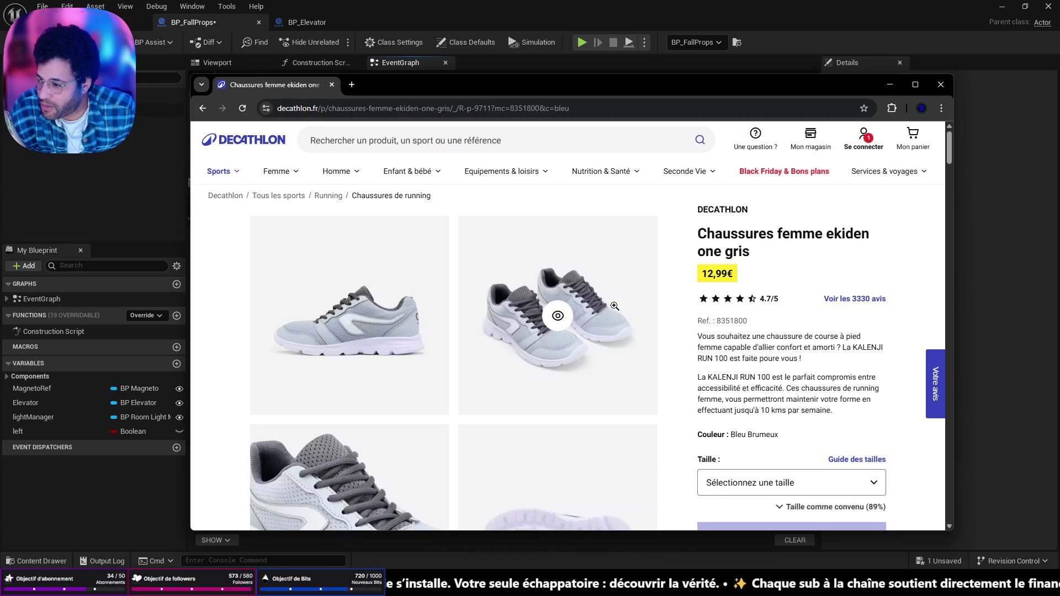
left_click(351, 84)
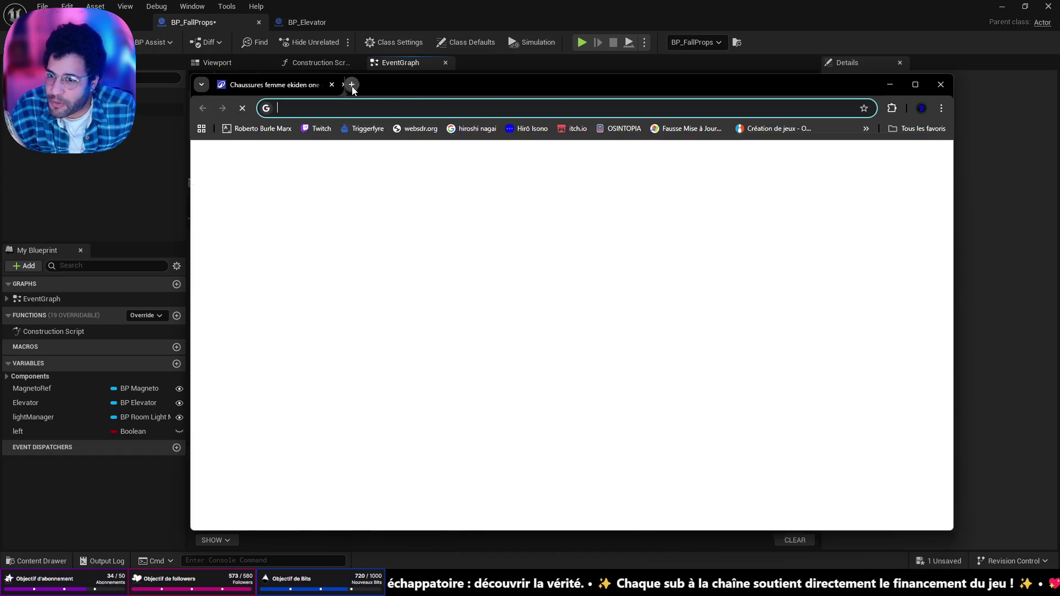
- Search for fit bit, then return to the Decathlon tab's running shoes listing
type("fit ")
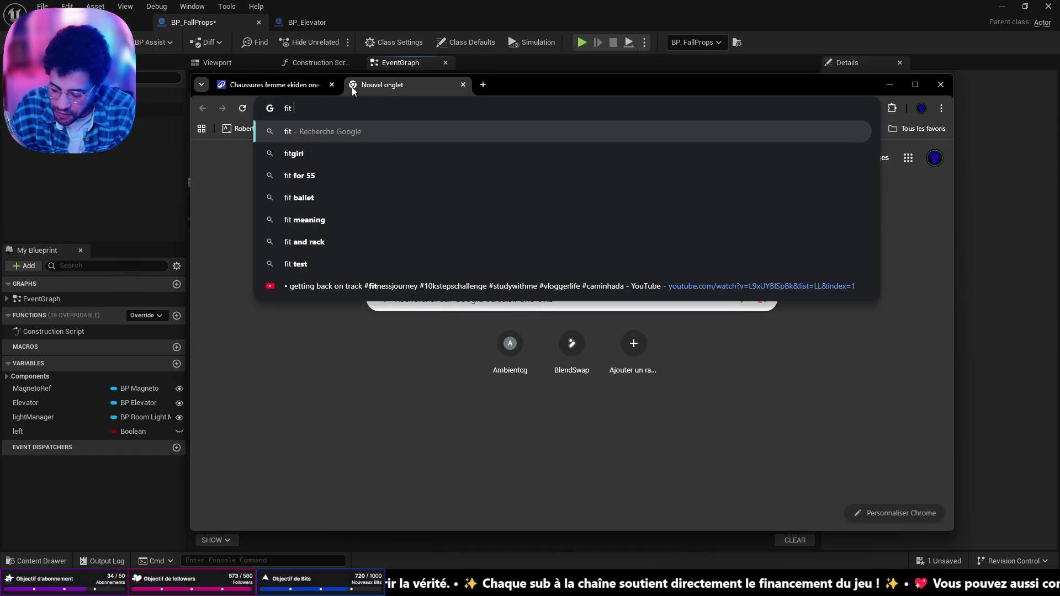
type("bit")
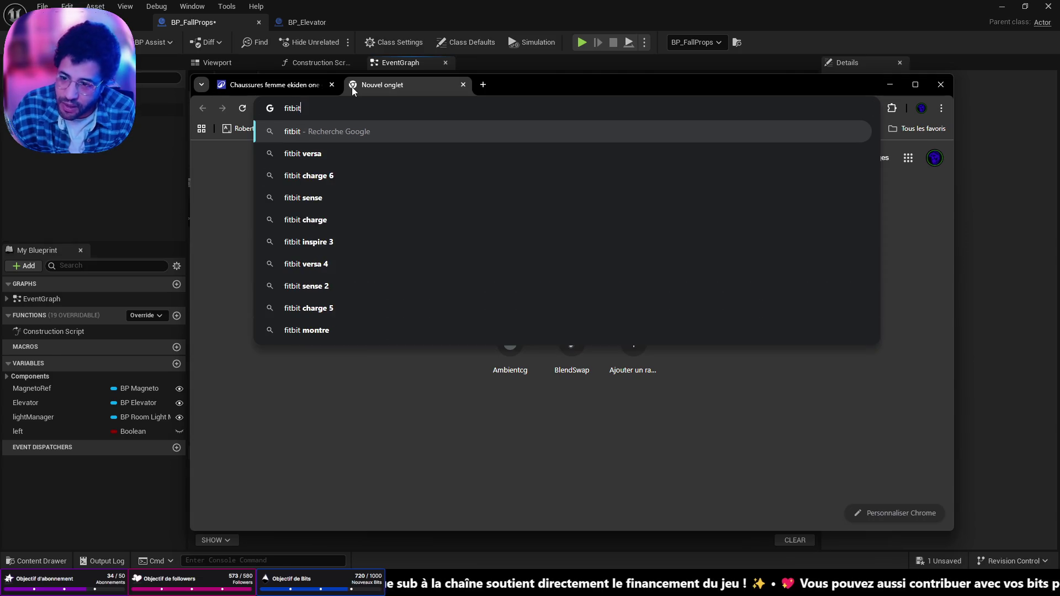
key("Return")
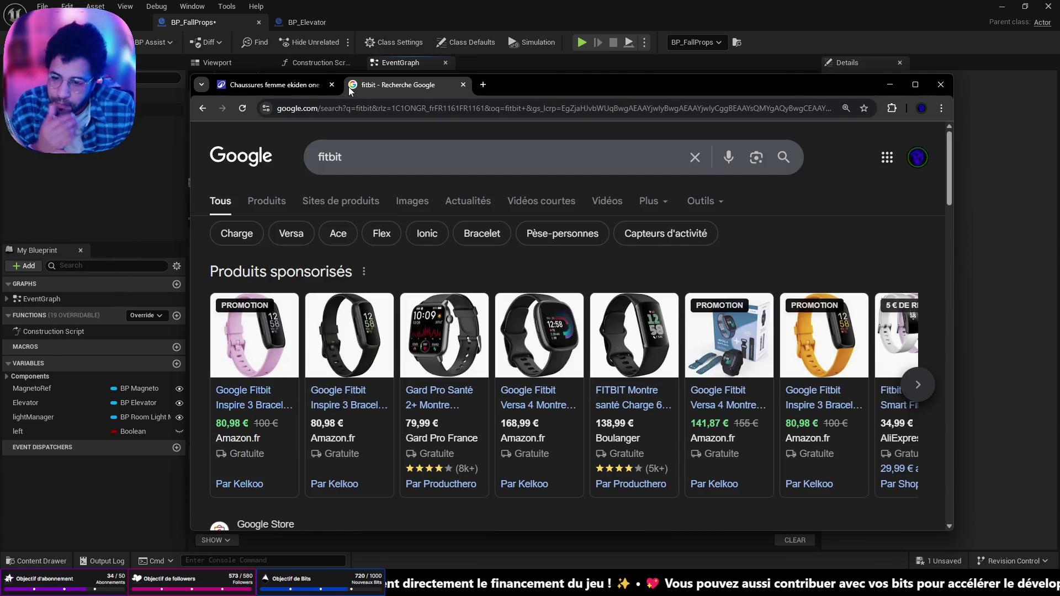
key("ctrl+shift+Tab")
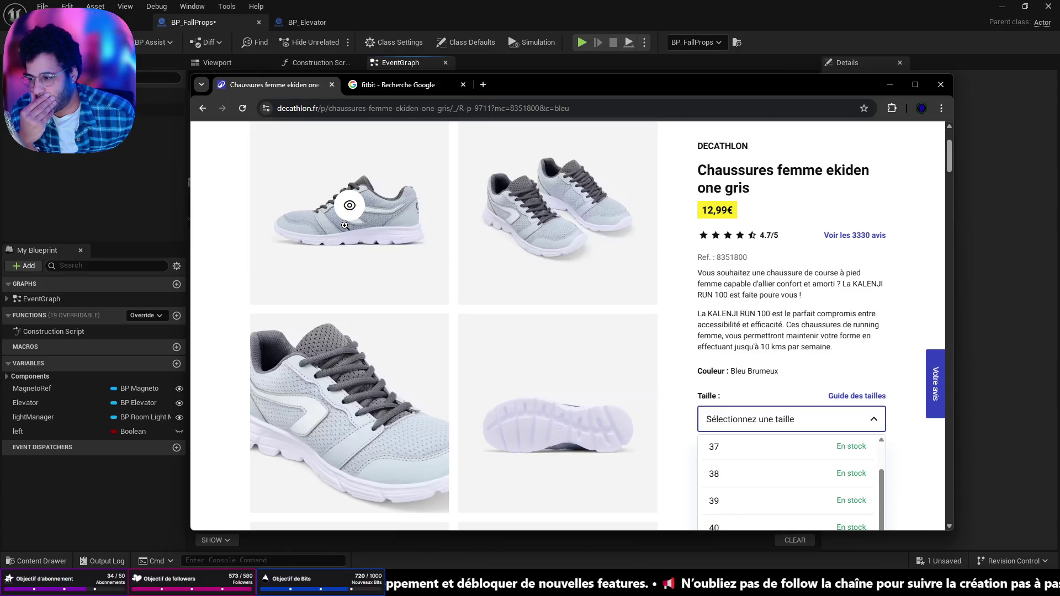
left_click(203, 108)
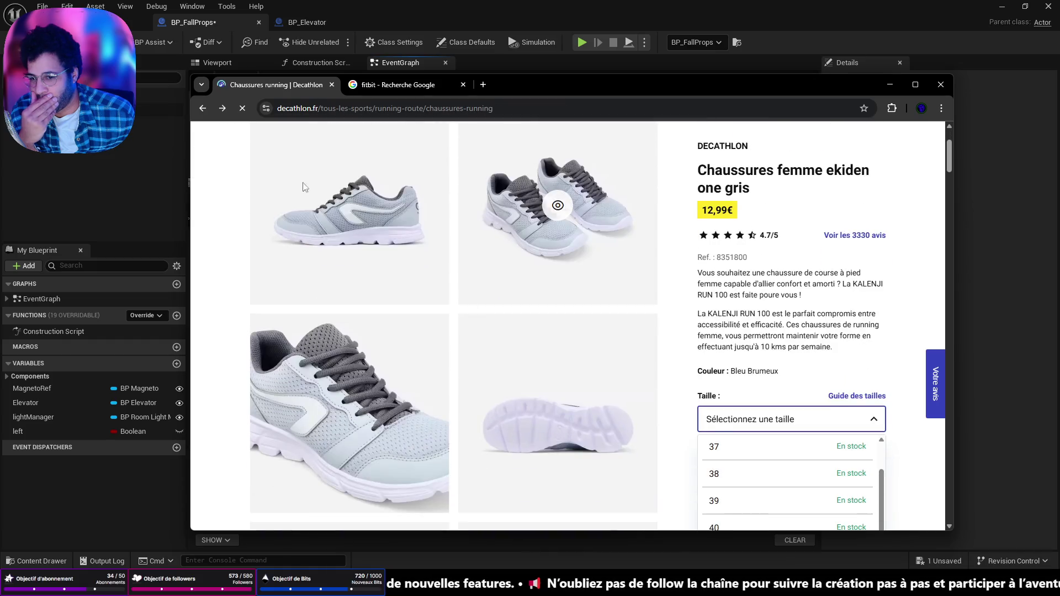
- Sort the running shoe listing by Prix croissants
scroll(451, 309, "down", 5)
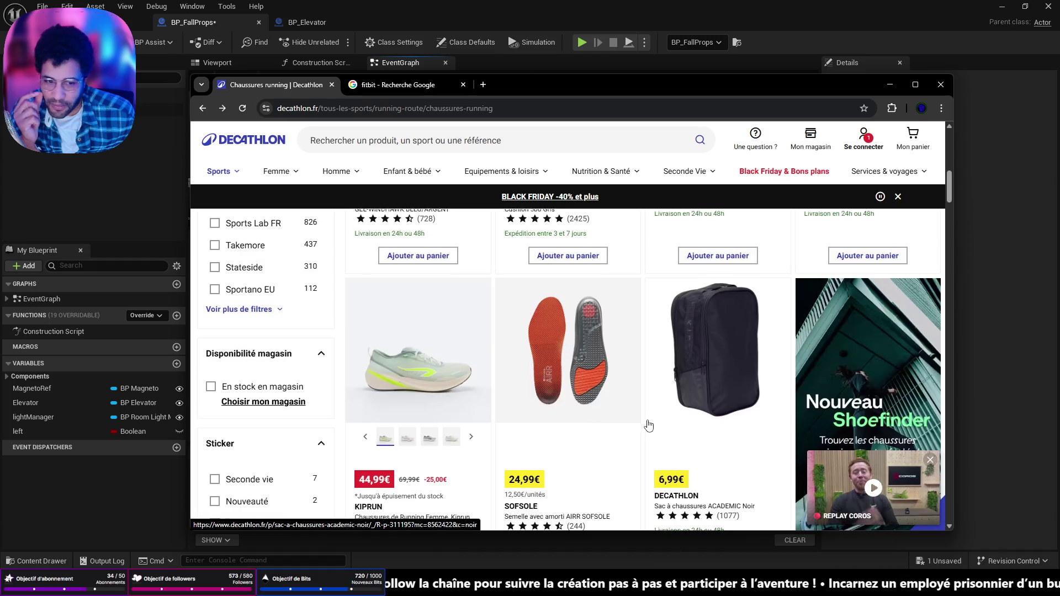
scroll(649, 426, "down", 3)
scroll(649, 425, "down", 5)
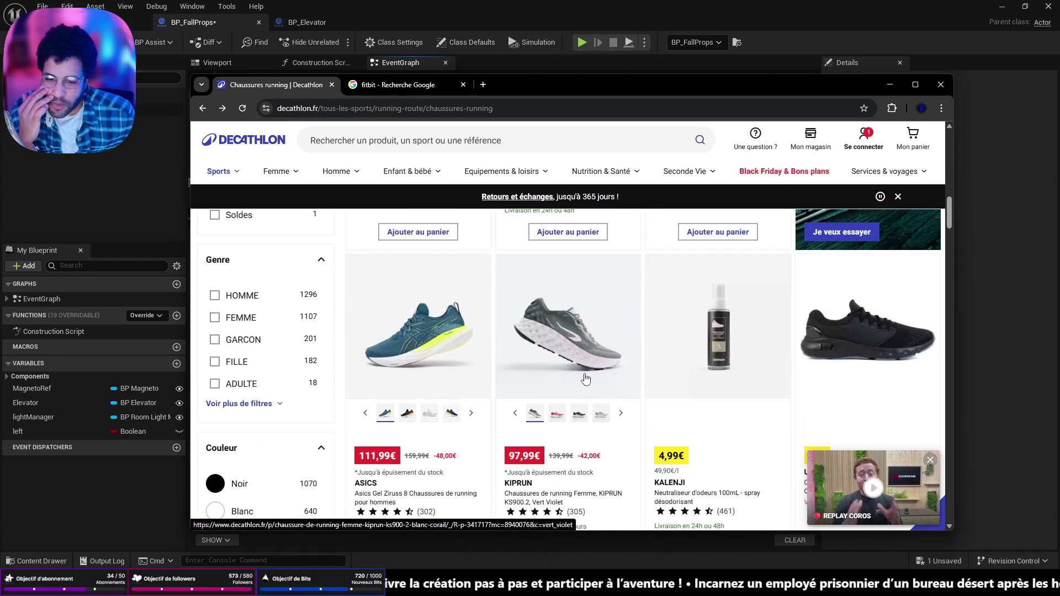
scroll(585, 379, "up", 1)
scroll(586, 380, "down", 4)
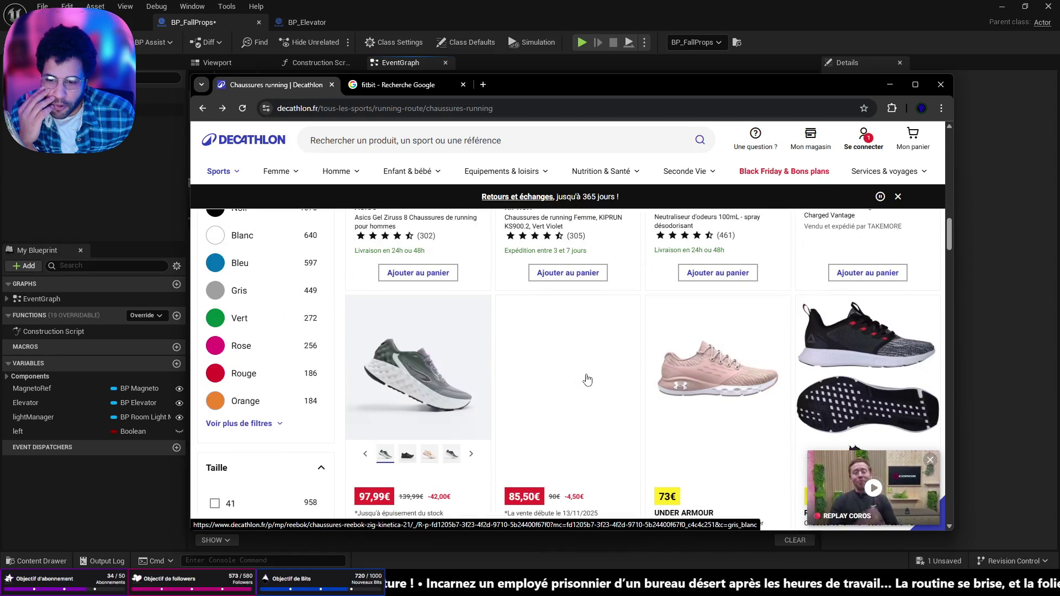
scroll(587, 379, "down", 6)
scroll(607, 386, "up", 15)
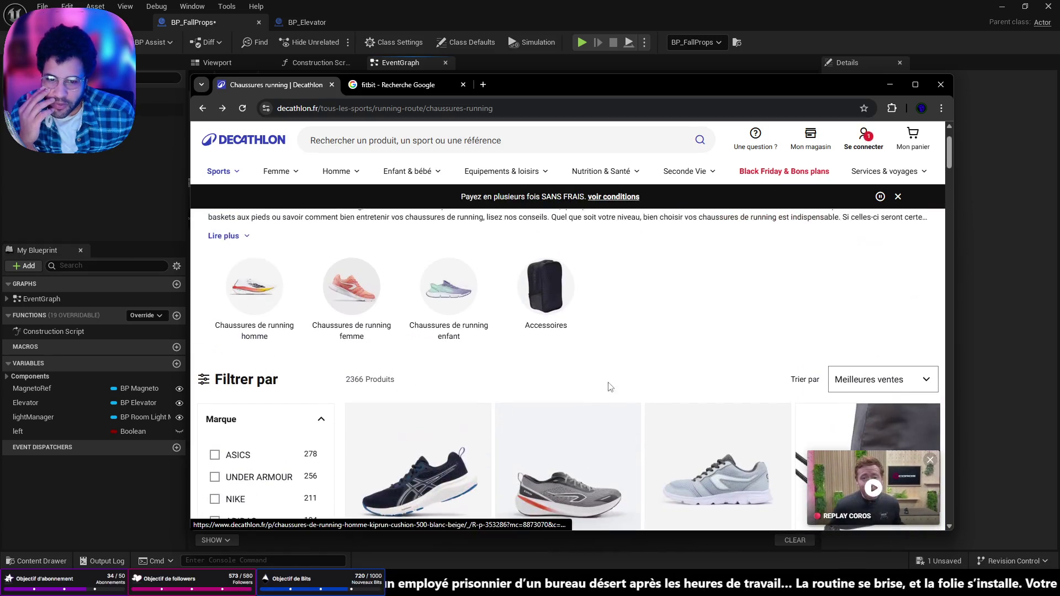
left_click(889, 380)
left_click(896, 422)
- Scroll through the sorted results and close the promo video popup
scroll(662, 328, "down", 2)
scroll(655, 328, "down", 2)
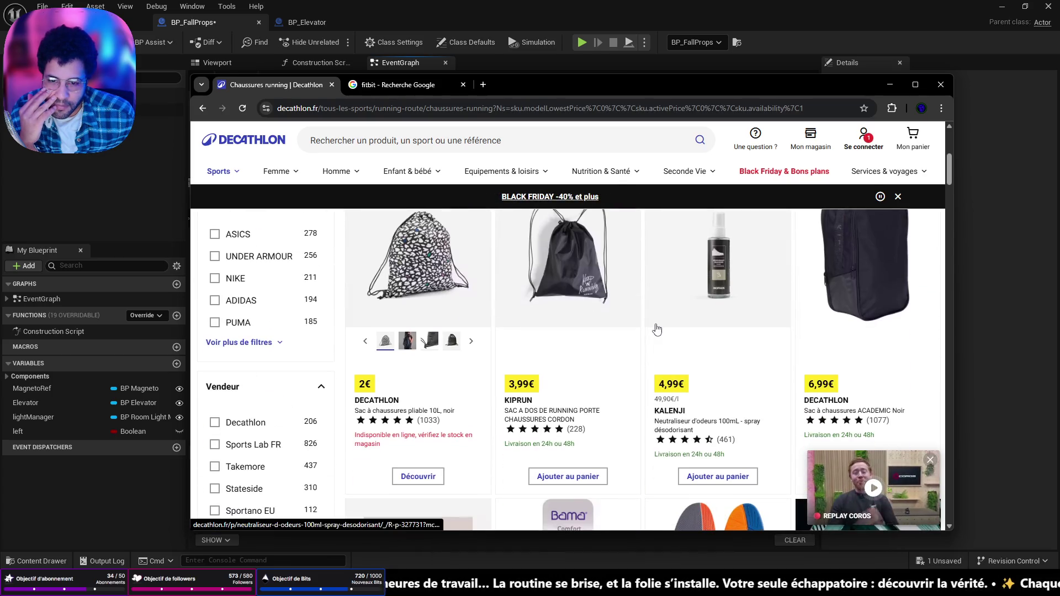
scroll(656, 329, "down", 5)
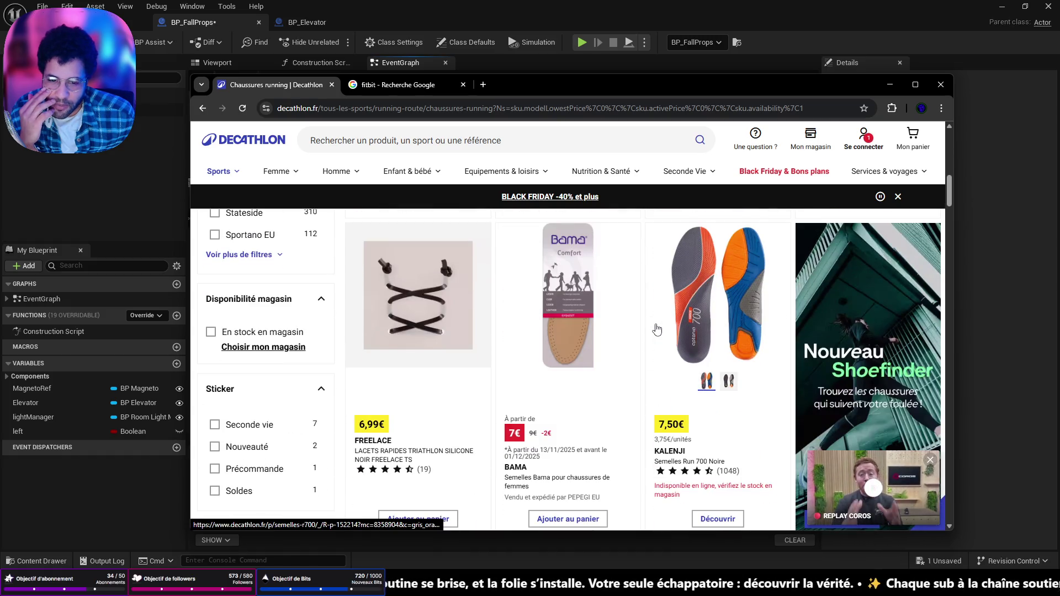
scroll(656, 329, "down", 10)
scroll(657, 330, "down", 1)
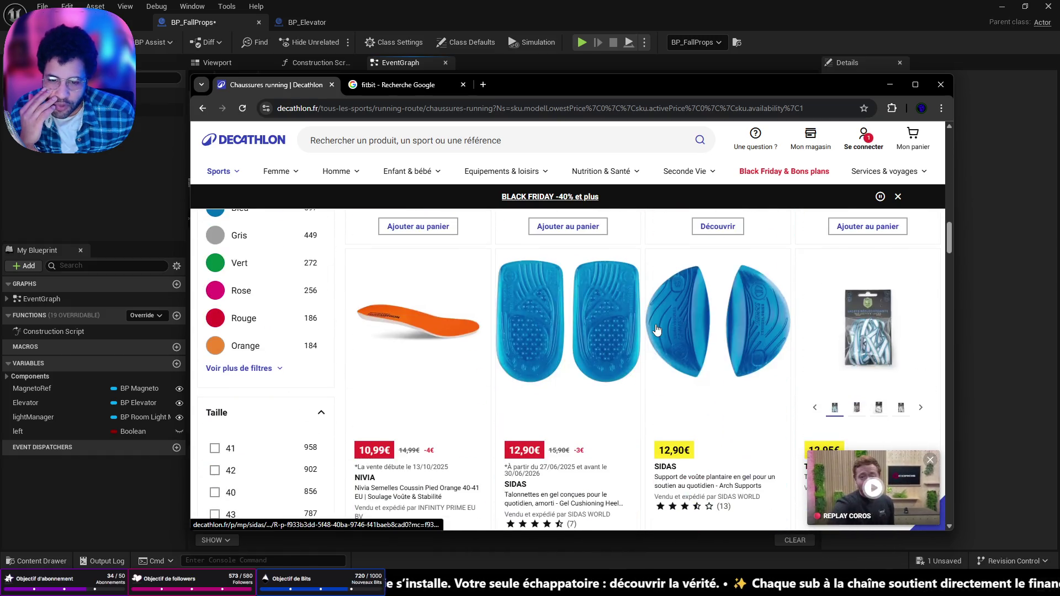
scroll(656, 330, "down", 3)
scroll(657, 330, "down", 3)
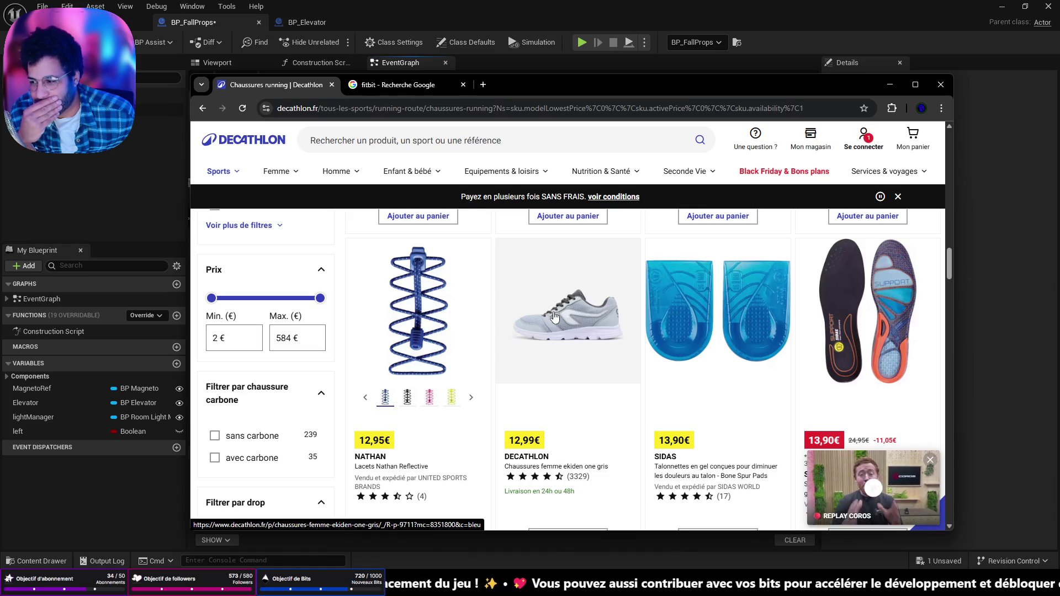
scroll(591, 326, "down", 3)
scroll(590, 326, "down", 7)
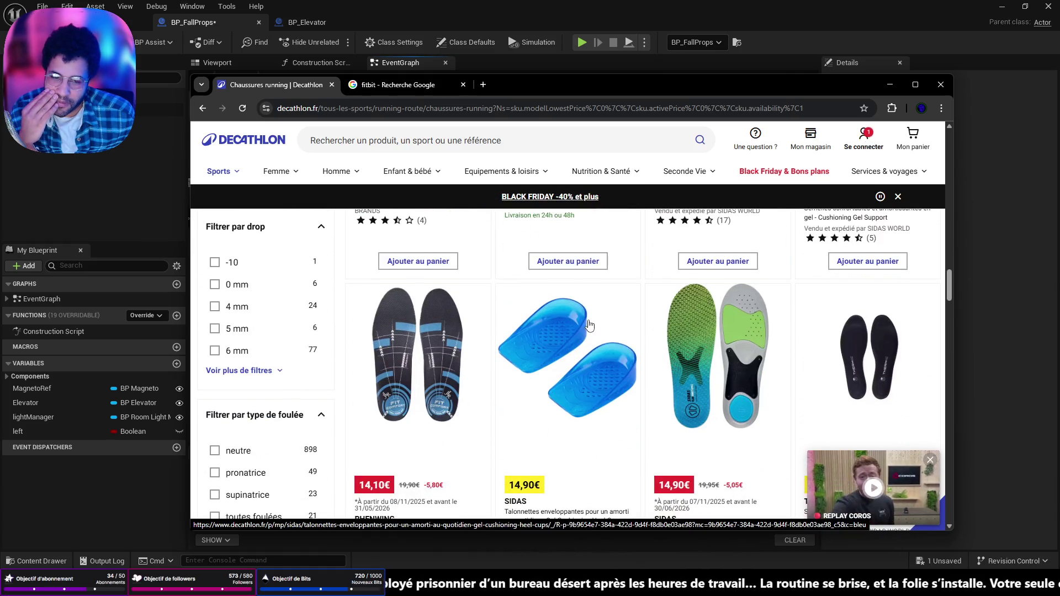
scroll(586, 326, "down", 4)
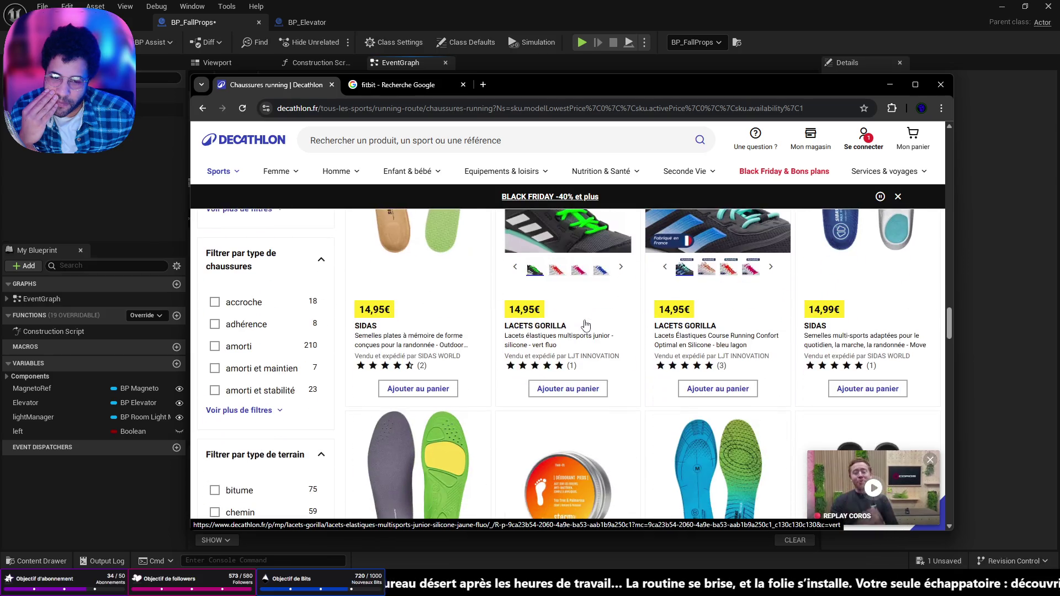
scroll(584, 325, "down", 4)
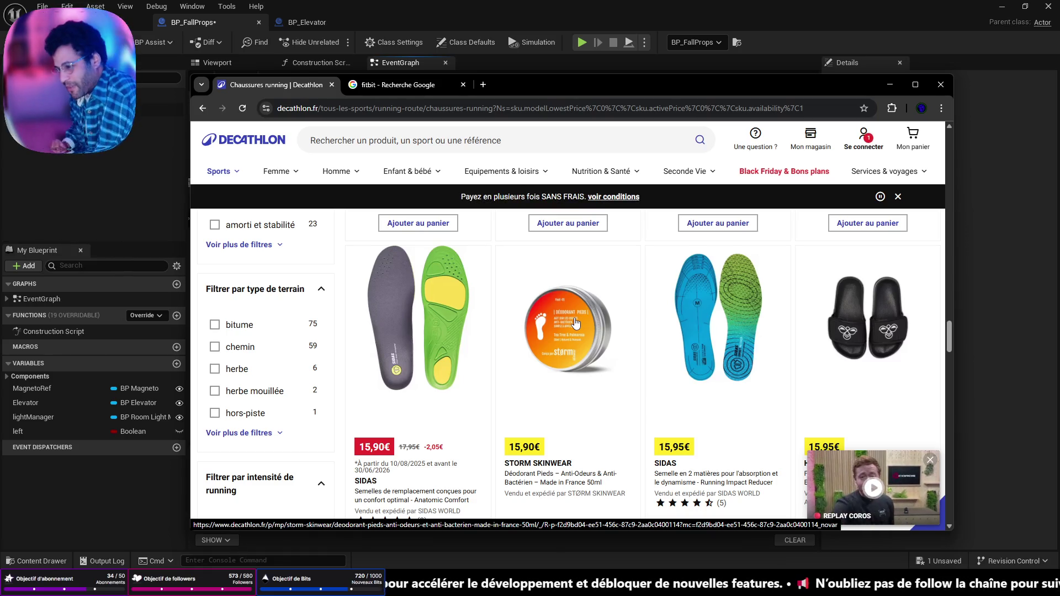
key("shift+F10")
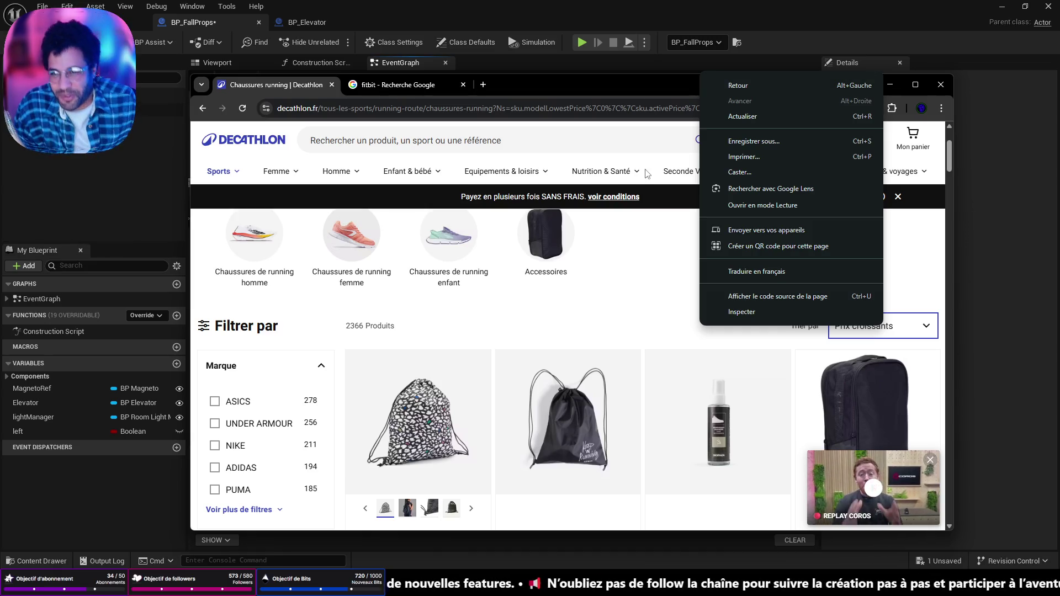
key("Escape")
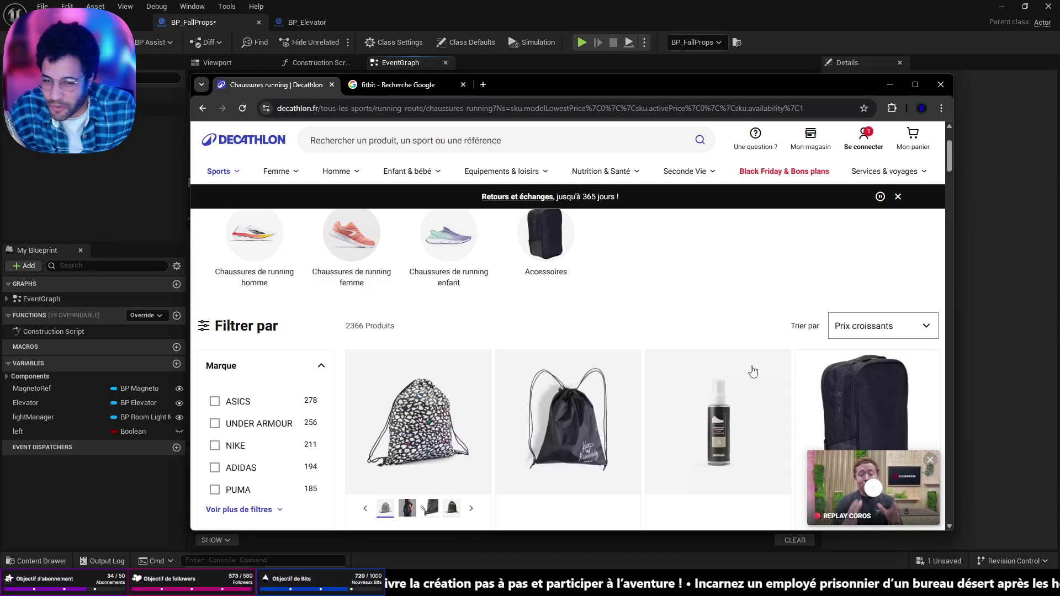
left_click(931, 464)
- Scroll to the bottom of the listing and load the next page of products
scroll(622, 350, "down", 7)
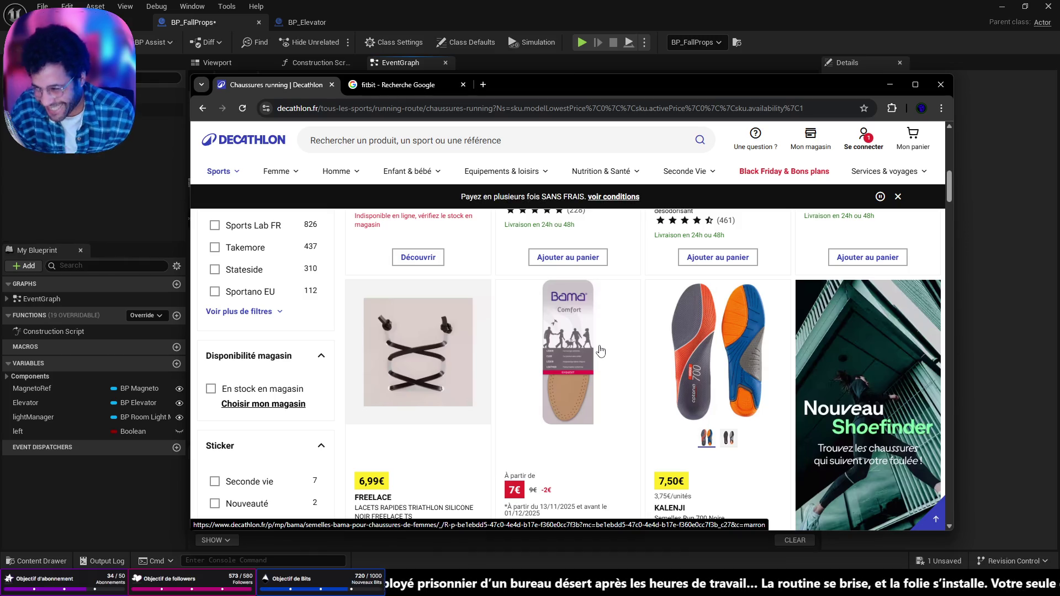
scroll(590, 370, "down", 5)
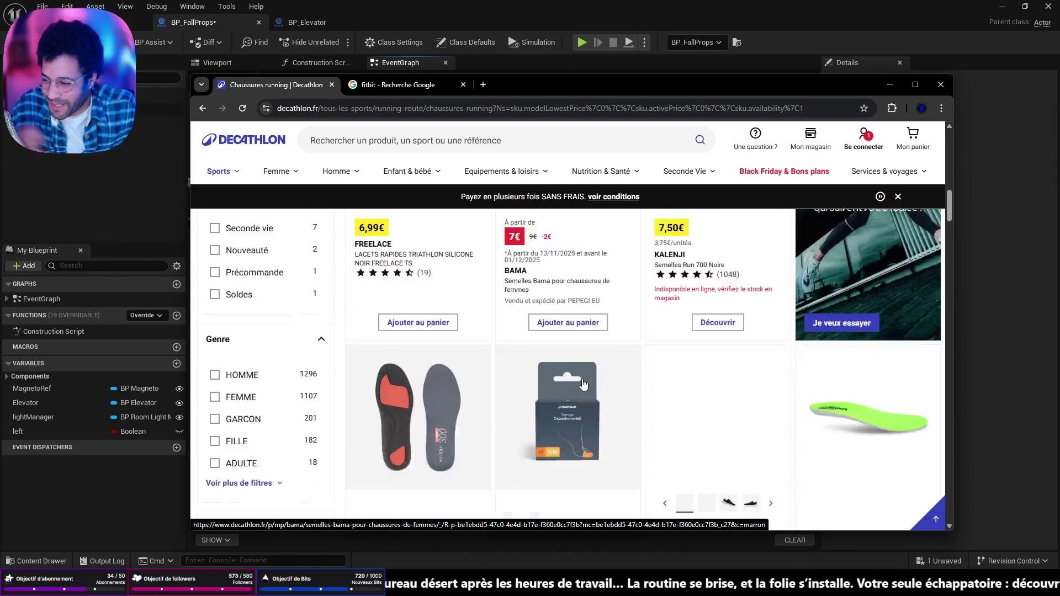
scroll(582, 393, "down", 10)
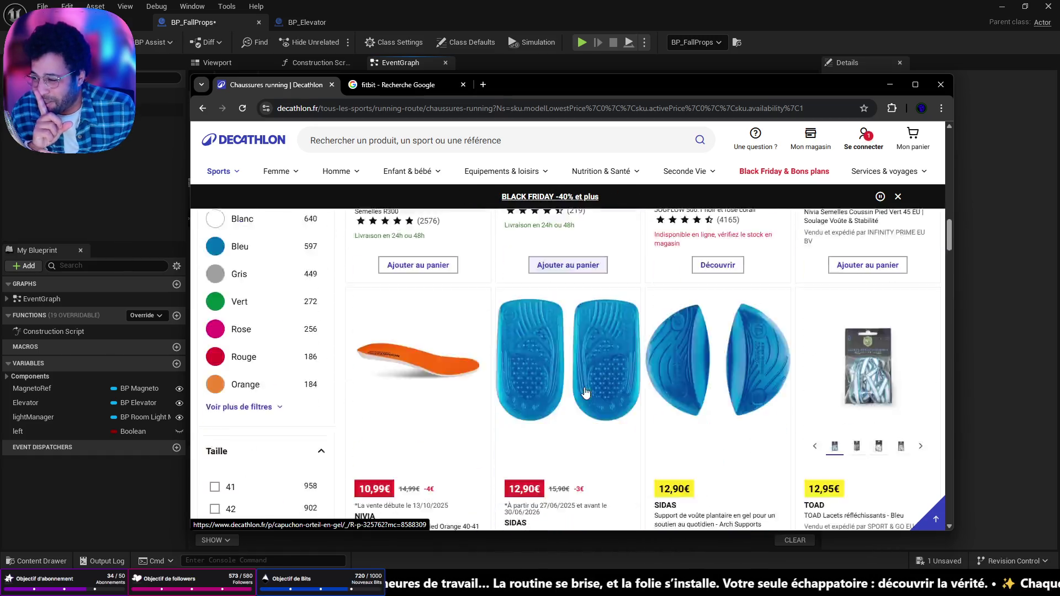
scroll(582, 390, "down", 10)
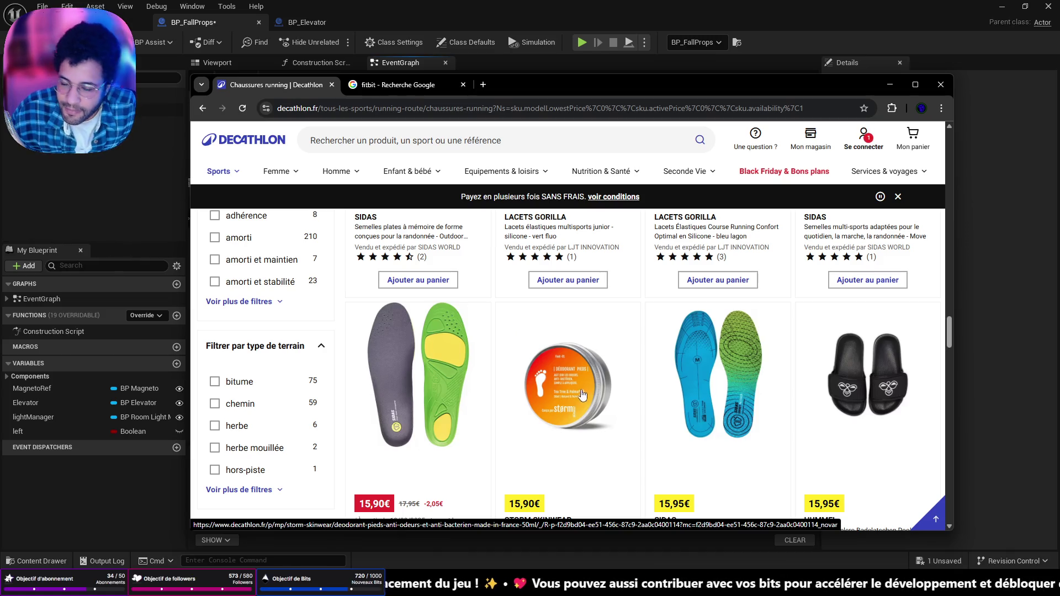
scroll(507, 333, "down", 5)
scroll(695, 376, "down", 3)
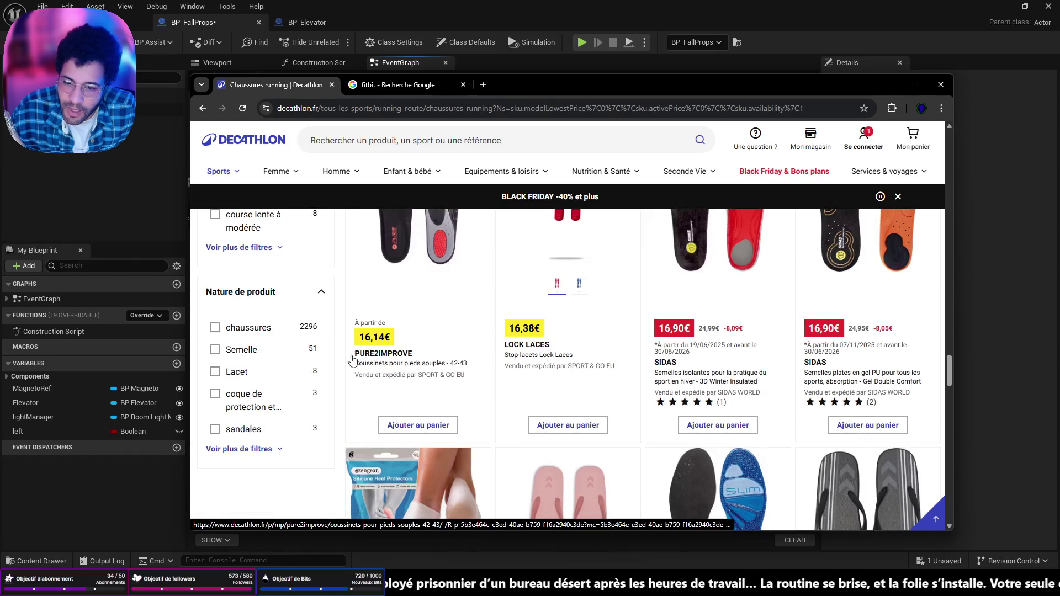
scroll(553, 331, "down", 10)
scroll(562, 336, "up", 3)
scroll(561, 335, "down", 2)
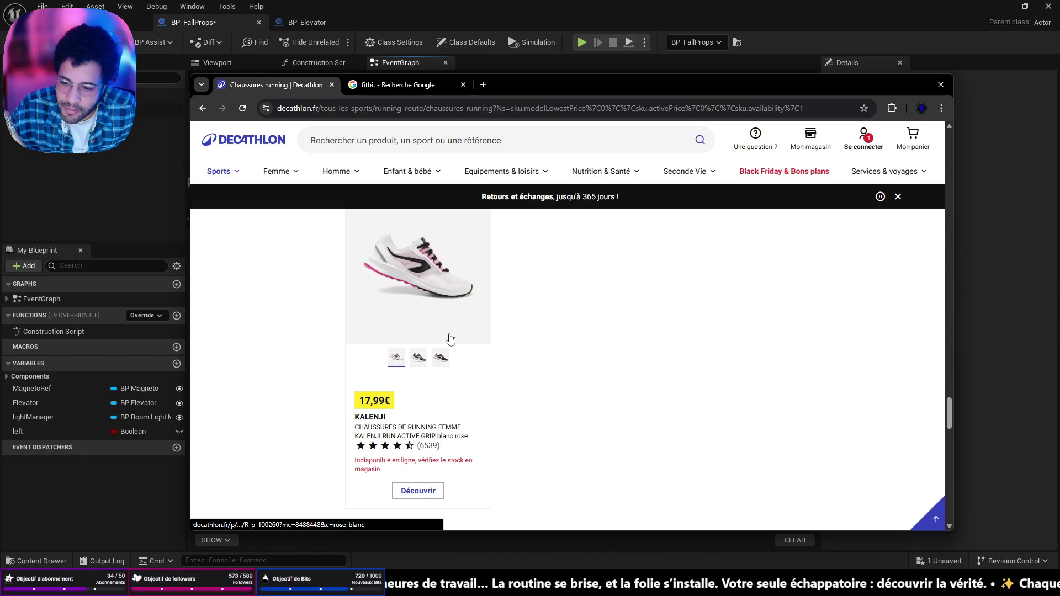
scroll(452, 339, "down", 3)
left_click(681, 388)
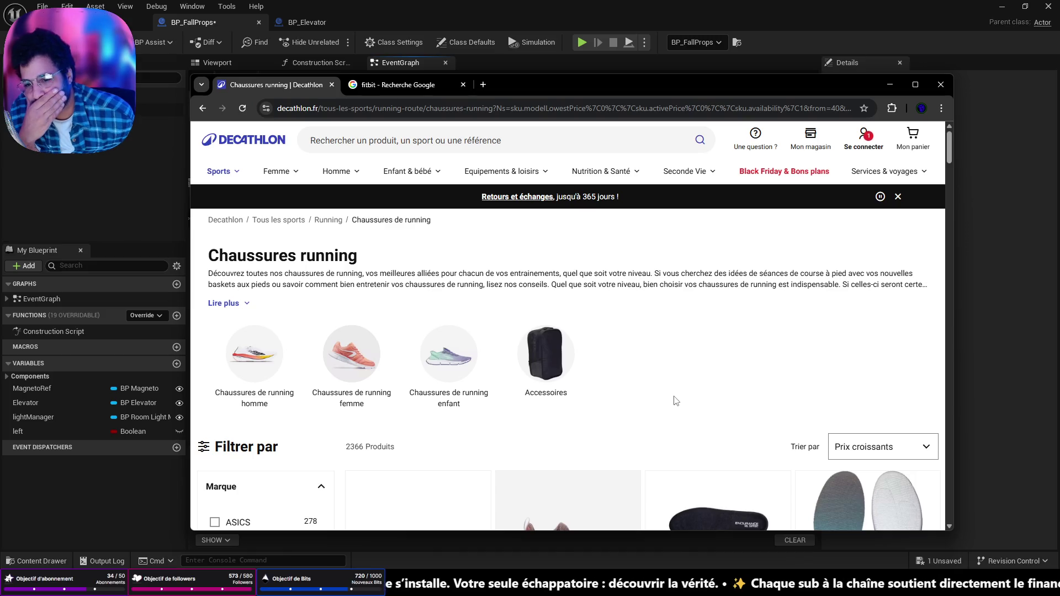
- Browse the price-sorted shoes and preview the Kalenji shoe's black, red and khaki variants
scroll(676, 398, "down", 6)
scroll(673, 407, "up", 1)
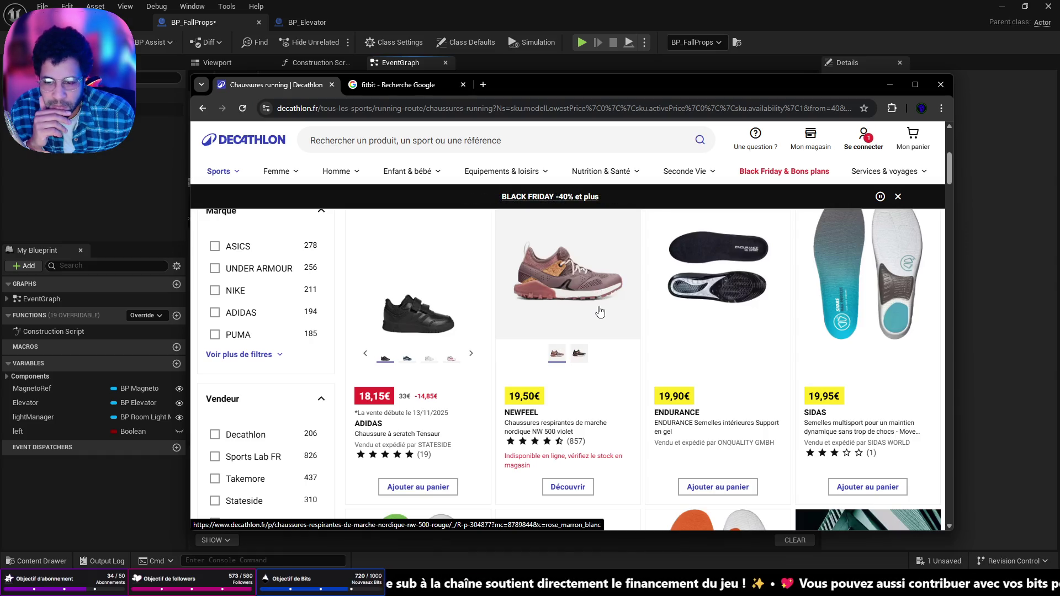
scroll(600, 312, "down", 3)
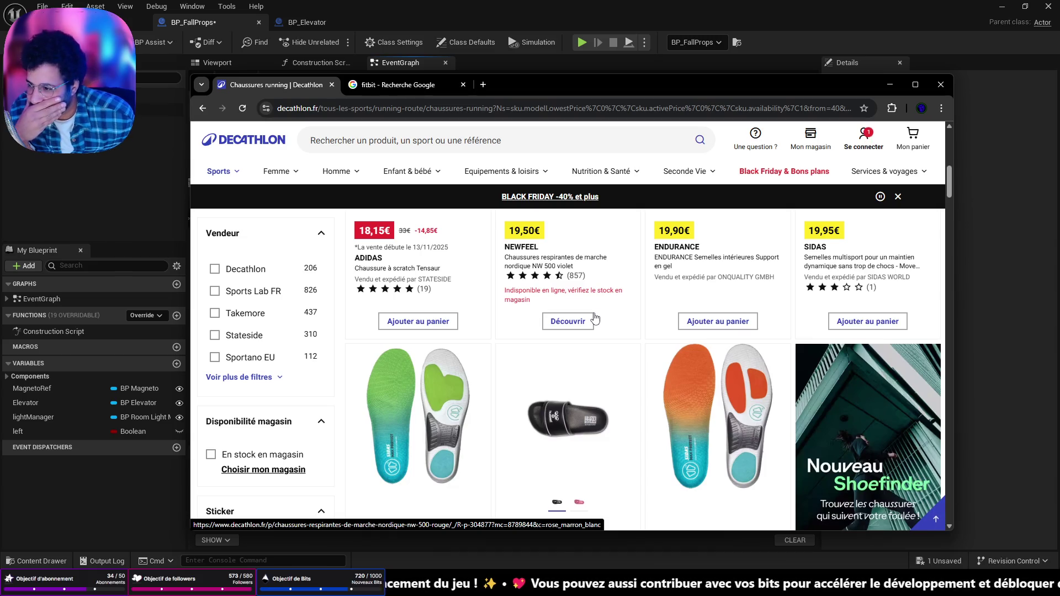
scroll(594, 319, "down", 6)
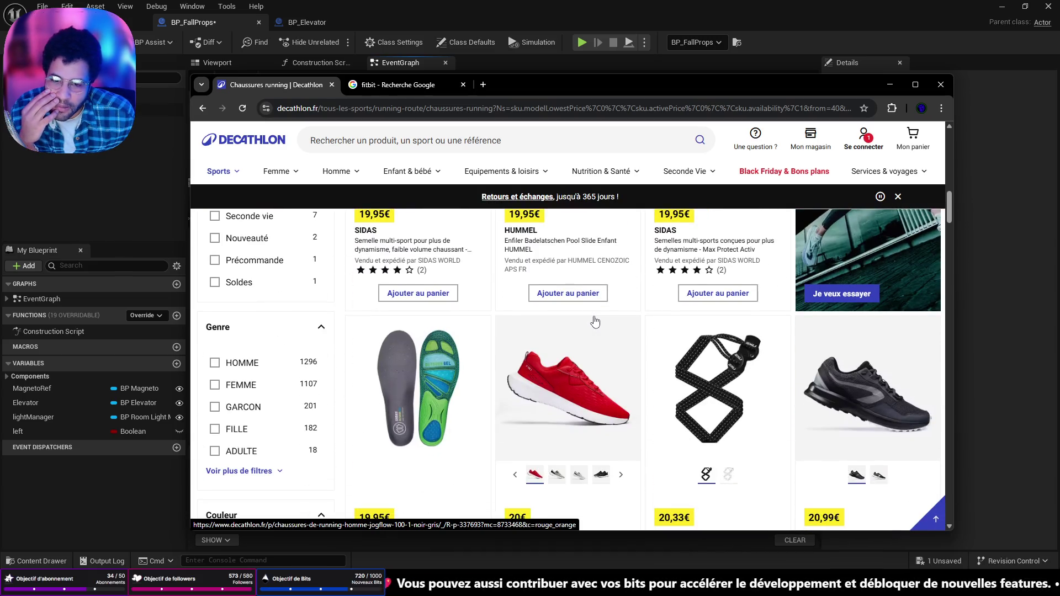
scroll(595, 322, "down", 2)
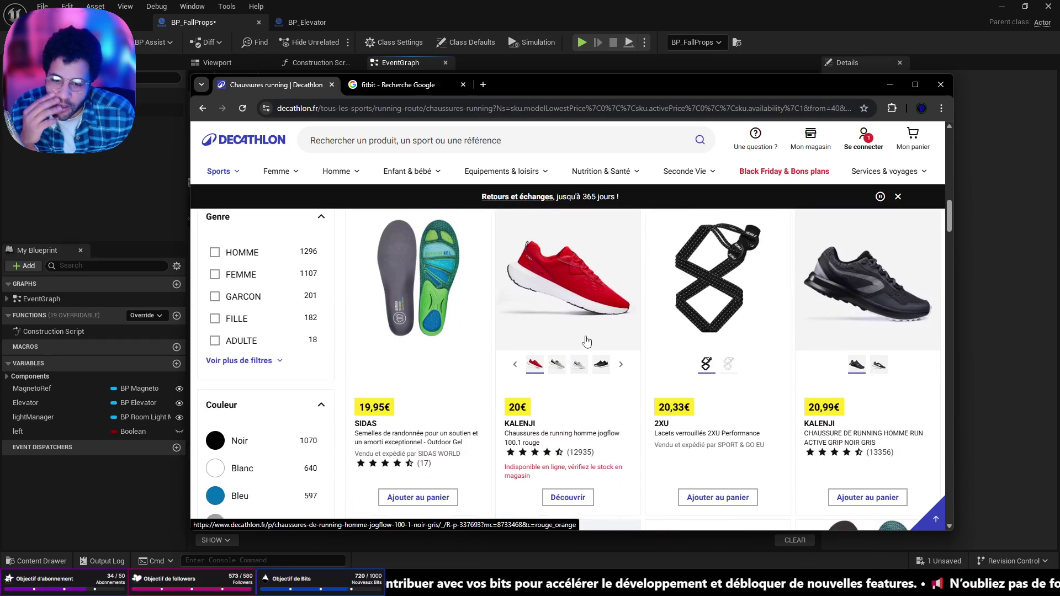
left_click(601, 366)
left_click(537, 368)
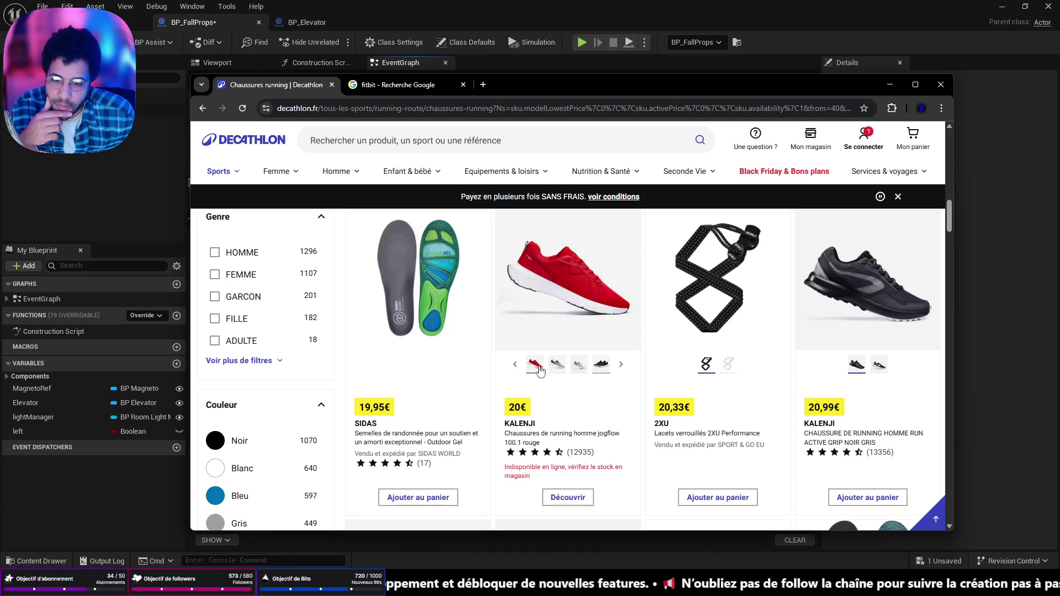
left_click(558, 367)
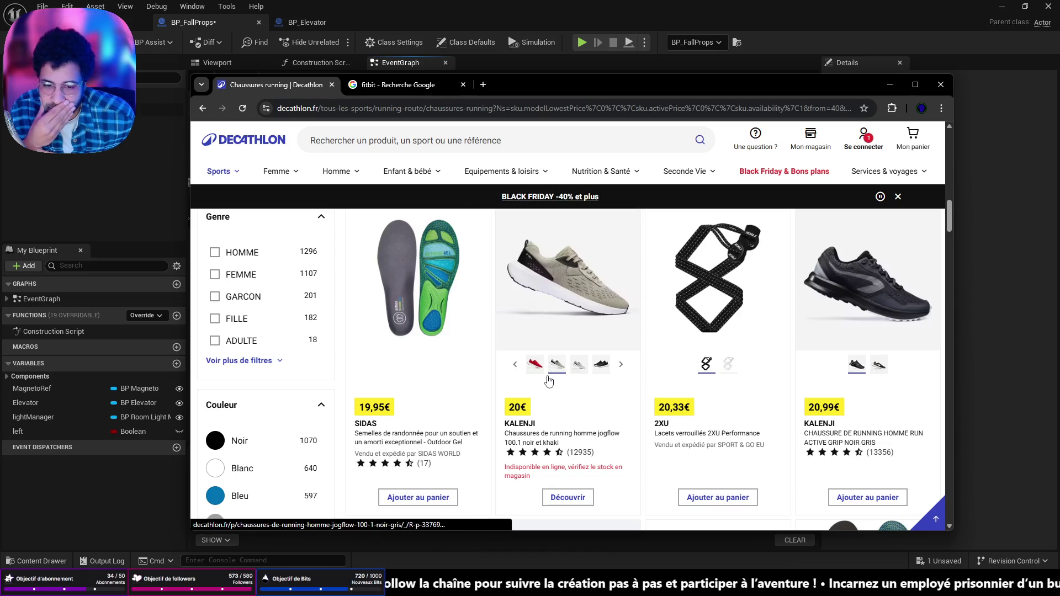
scroll(549, 344, "down", 5)
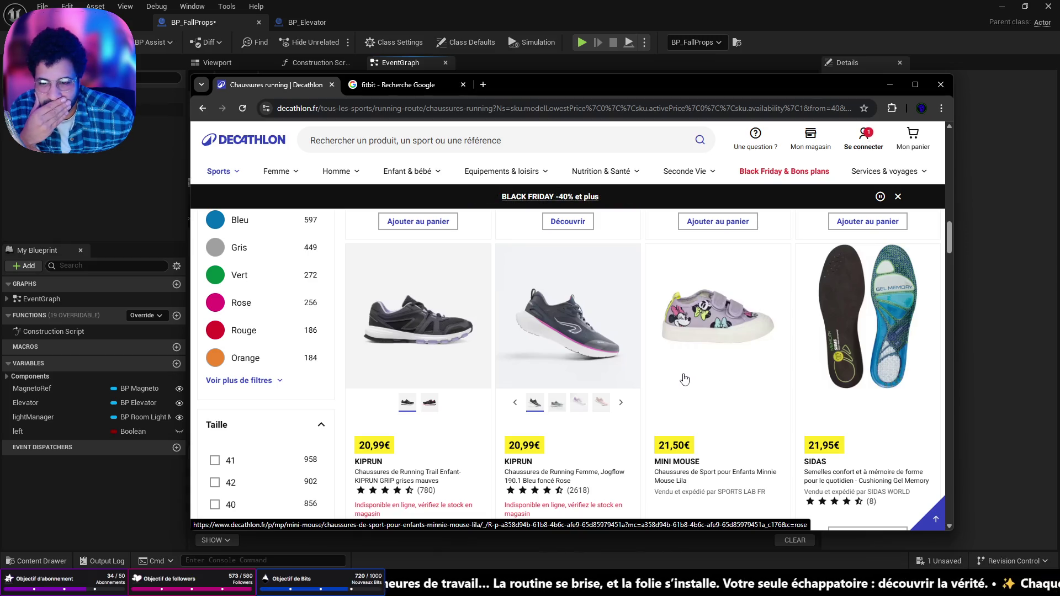
scroll(684, 380, "down", 3)
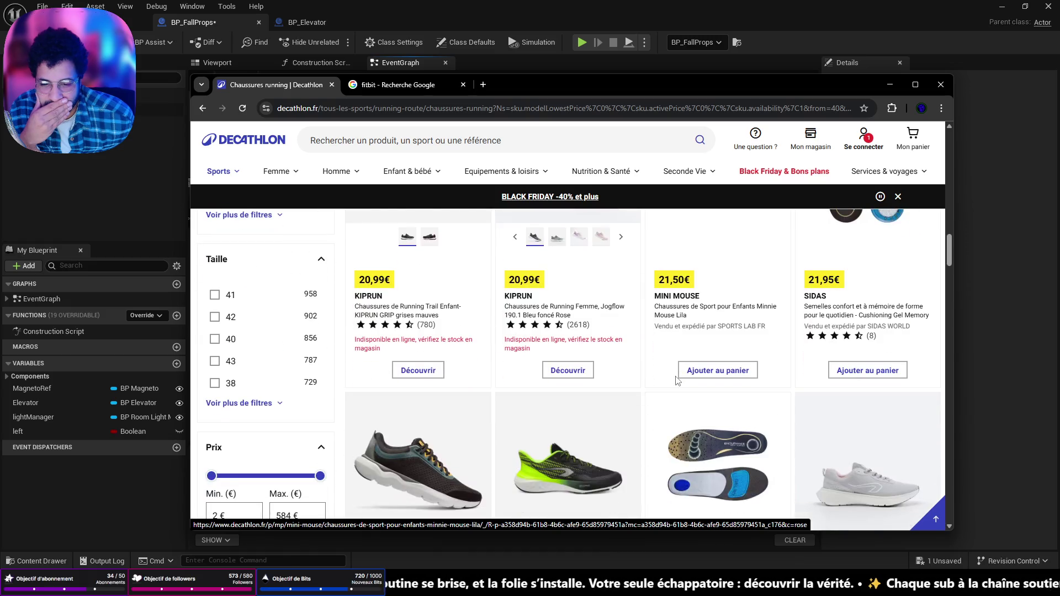
scroll(679, 381, "up", 2)
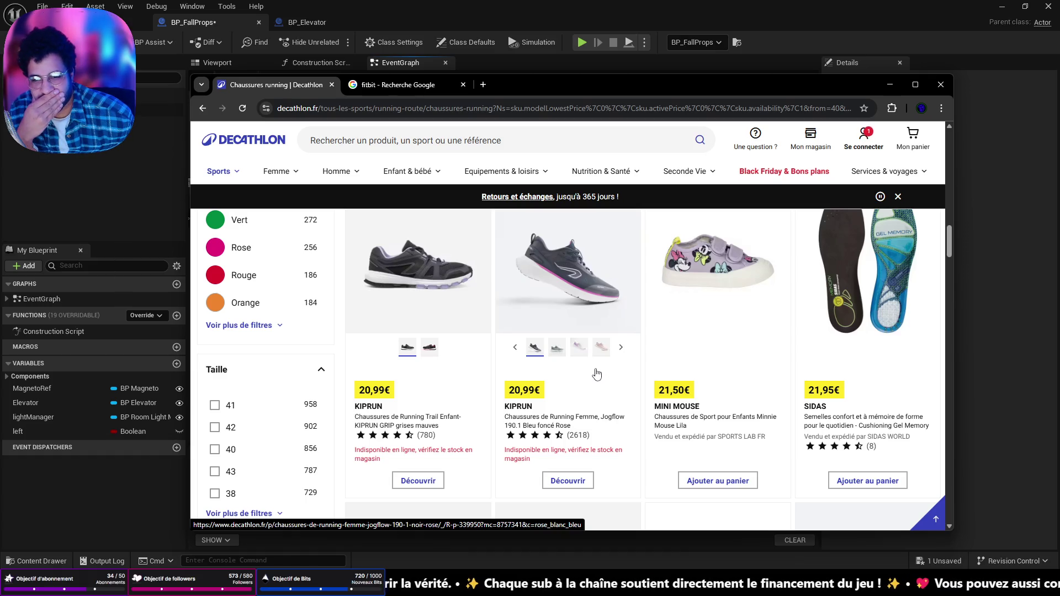
scroll(594, 370, "up", 5)
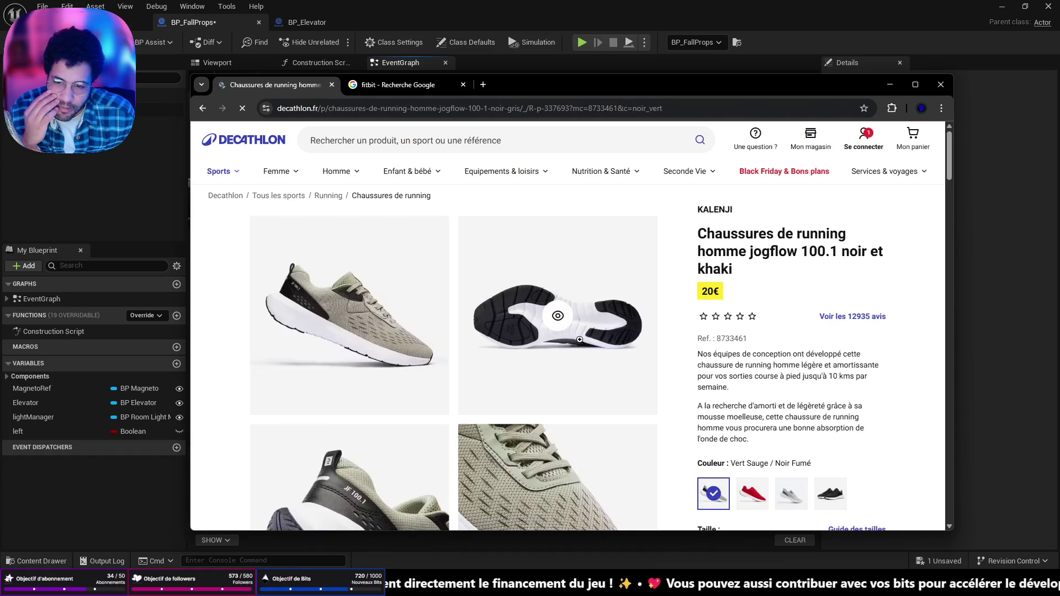
- Scroll the shoe page to check size and stock, then minimize Chrome
scroll(578, 342, "down", 3)
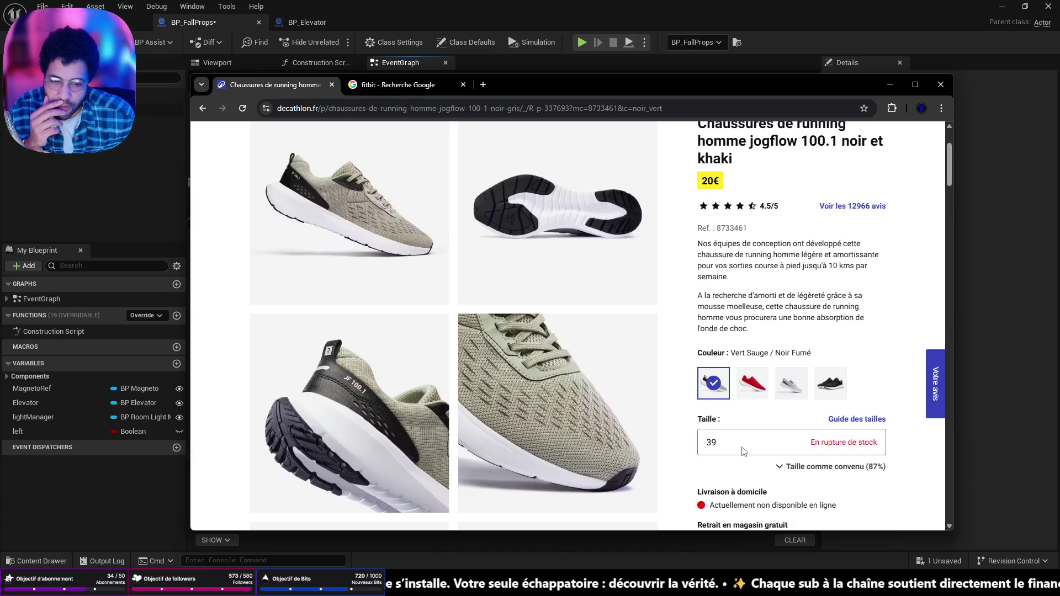
scroll(741, 381, "down", 4)
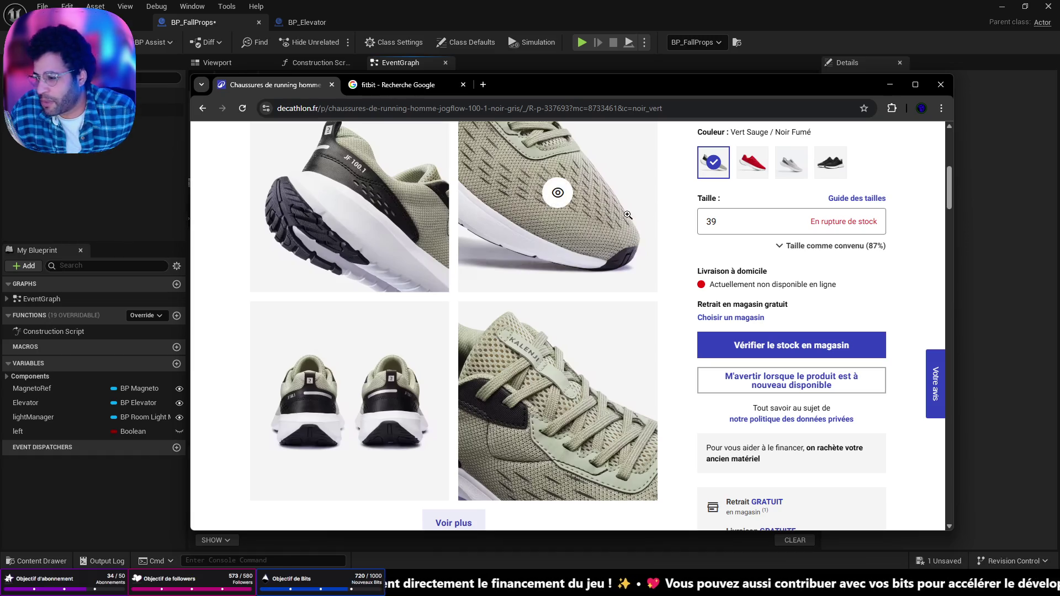
left_click(884, 88)
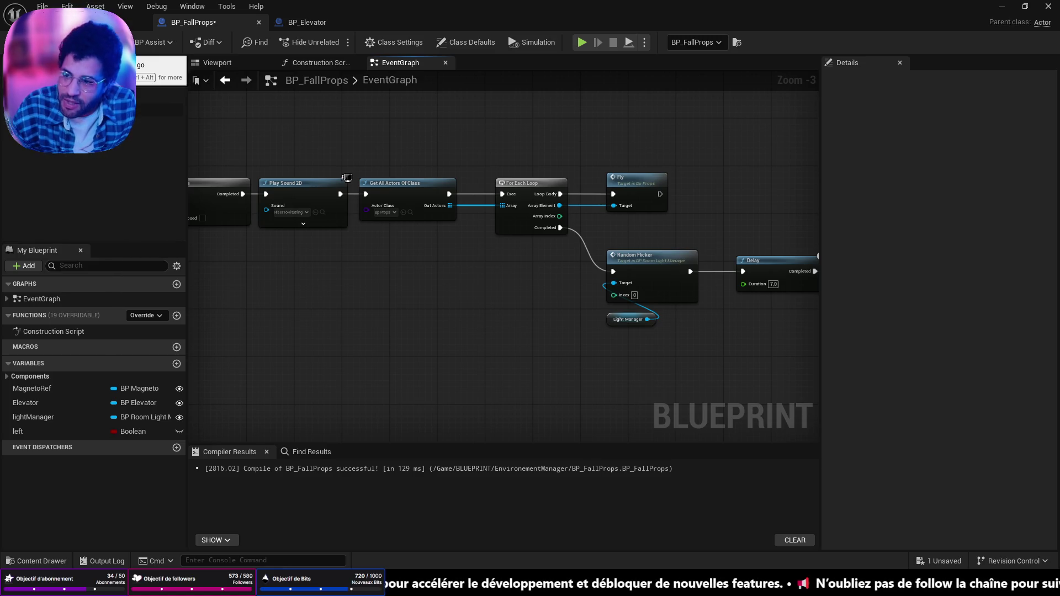
- Save all changes, run and stop a play-in-editor test, and select E_EventNames in the content browser
key("ctrl+Tab")
mouse_move(656, 423)
left_mouse_down()
mouse_move(658, 438)
mouse_move(793, 530)
mouse_move(845, 548)
mouse_move(552, 532)
left_mouse_up()
key("ctrl+shift+s")
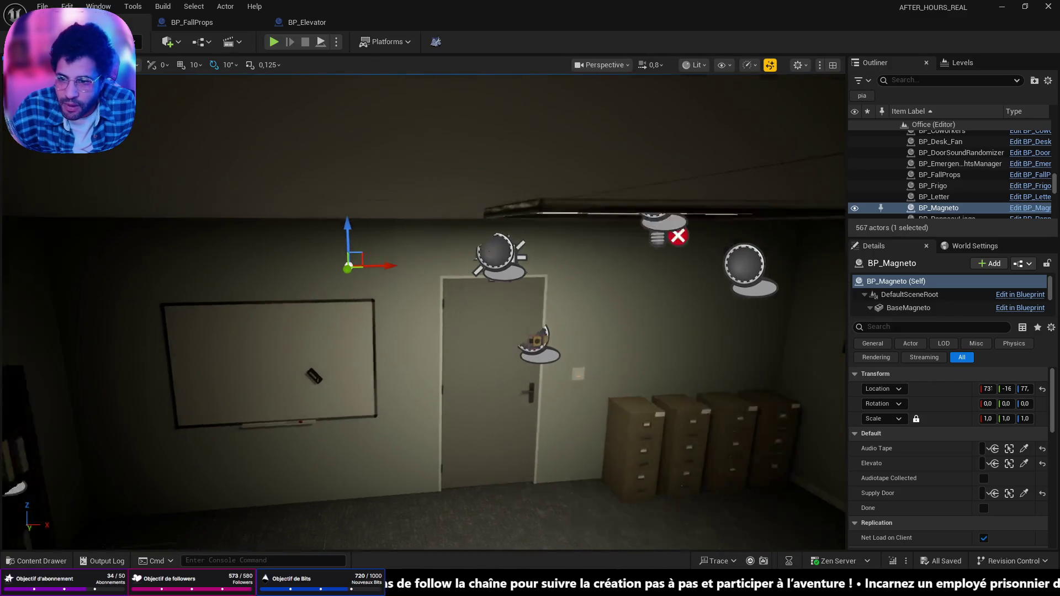
mouse_move(308, 79)
left_mouse_down()
mouse_move(287, 94)
mouse_move(308, 79)
left_mouse_up()
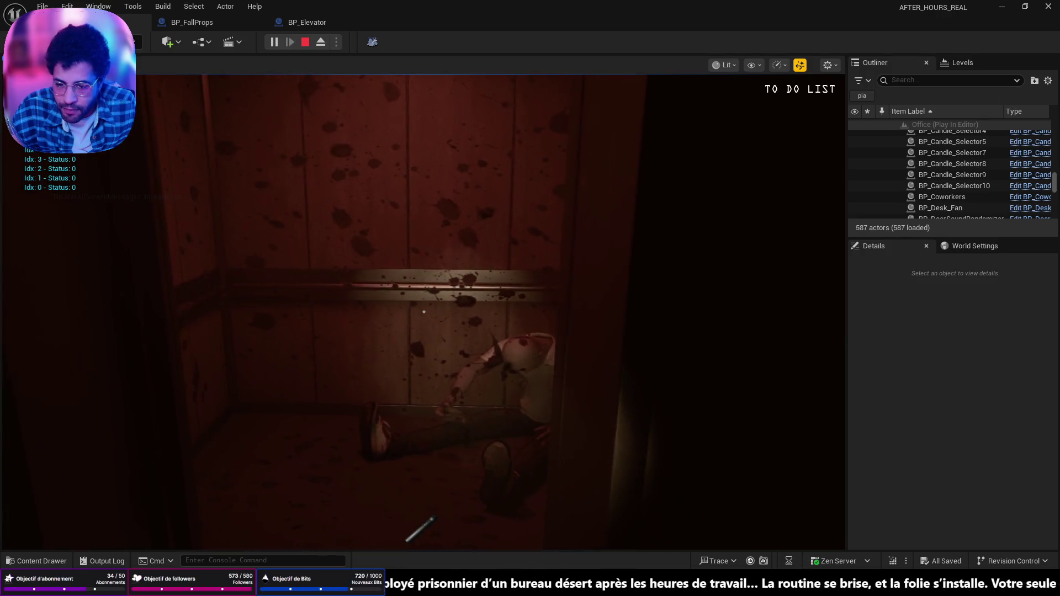
key("Escape")
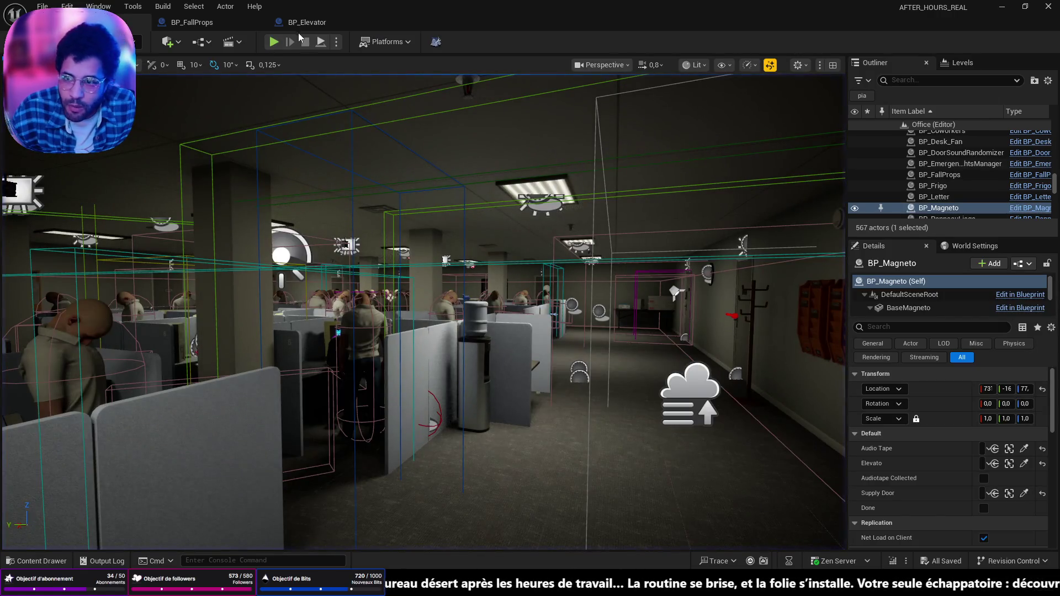
key("ctrl+space")
left_click(518, 356)
- Add a final SCREAMER_ELEVATOR enumerator to E_EventNames and save the enum
double_click(514, 365)
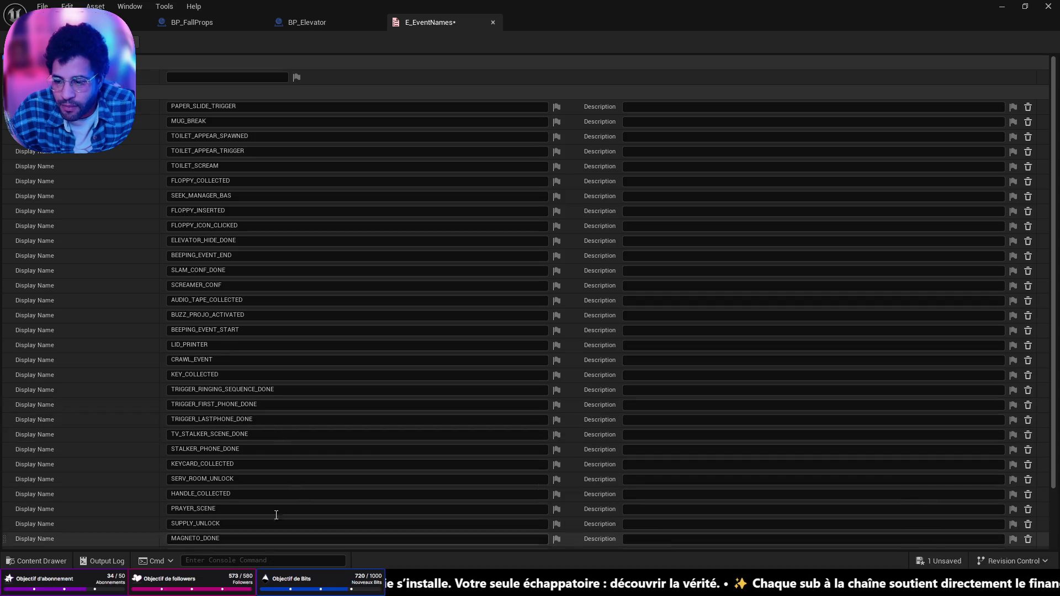
scroll(273, 526, "down", 3)
left_click(237, 530)
type("SCV")
type("REAMER_")
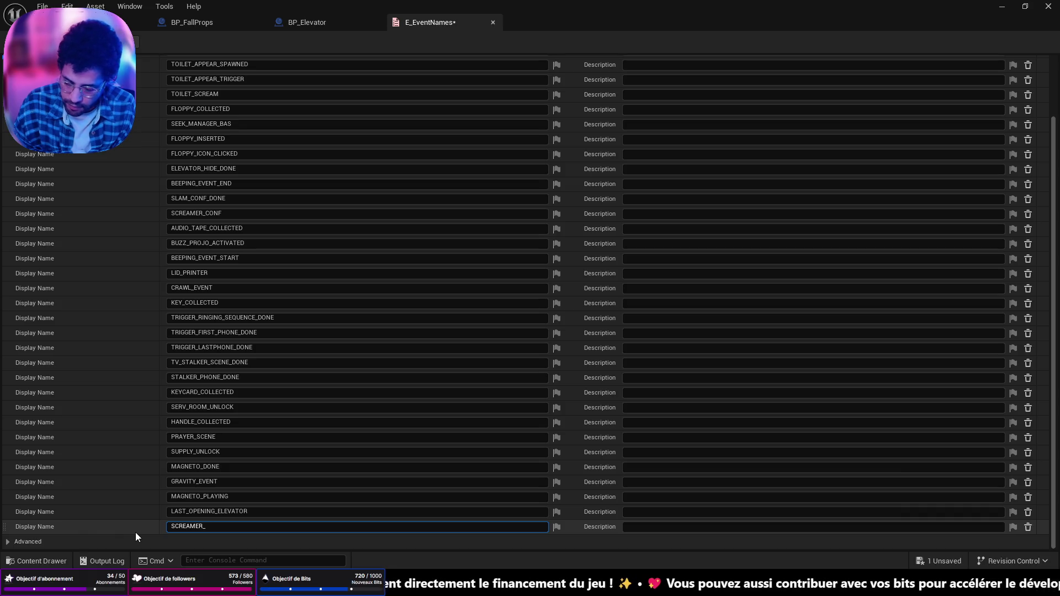
type("ELEVATOR")
key("Return")
key("ctrl+s")
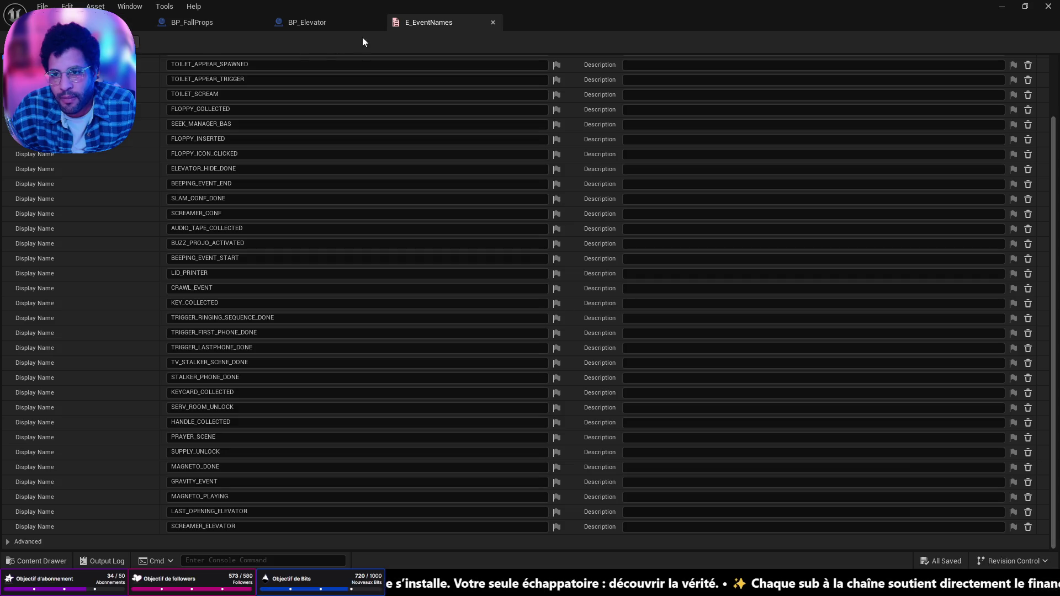
- Select the BP_PiaScreamer actor in the corridor by reception and open its event graph
left_click(142, 22)
mouse_move(524, 168)
left_mouse_down()
mouse_move(35, 546)
mouse_move(693, 395)
mouse_move(580, 395)
left_mouse_up()
left_click(438, 405)
left_click(431, 353)
left_click(1031, 176)
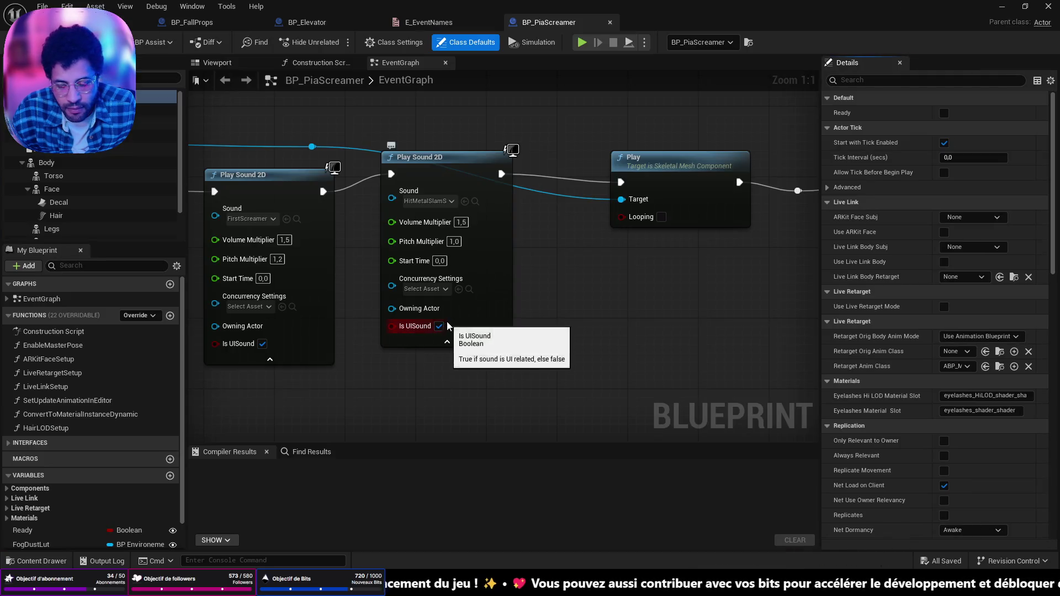
- Follow the Screamer custom event's scare sequence to its Set View Target with Blend node
scroll(450, 326, "down", 7)
scroll(784, 363, "up", 4)
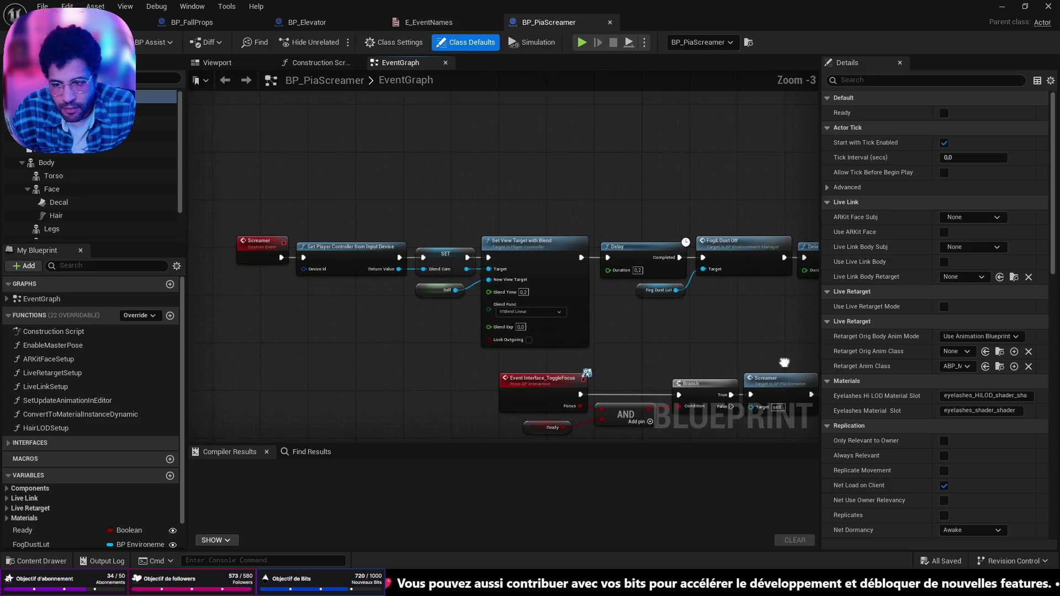
scroll(516, 235, "down", 4)
scroll(516, 235, "up", 7)
mouse_move(773, 81)
left_mouse_down()
mouse_move(753, 105)
mouse_move(722, 113)
mouse_move(579, 99)
mouse_move(540, 187)
left_mouse_up()
scroll(552, 254, "down", 3)
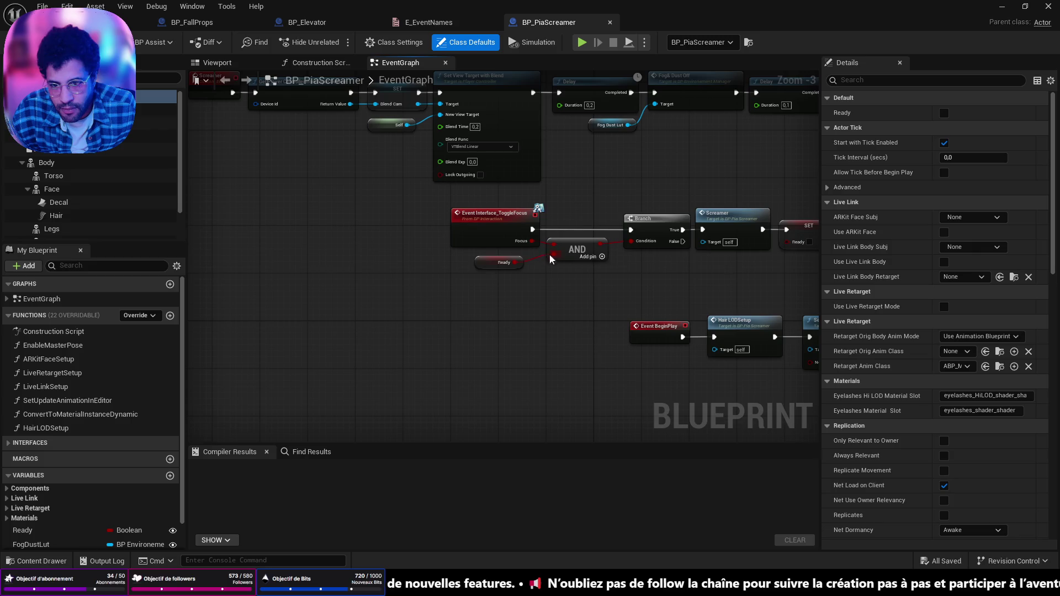
left_click_drag(650, 407, 263, 320)
scroll(263, 321, "up", 3)
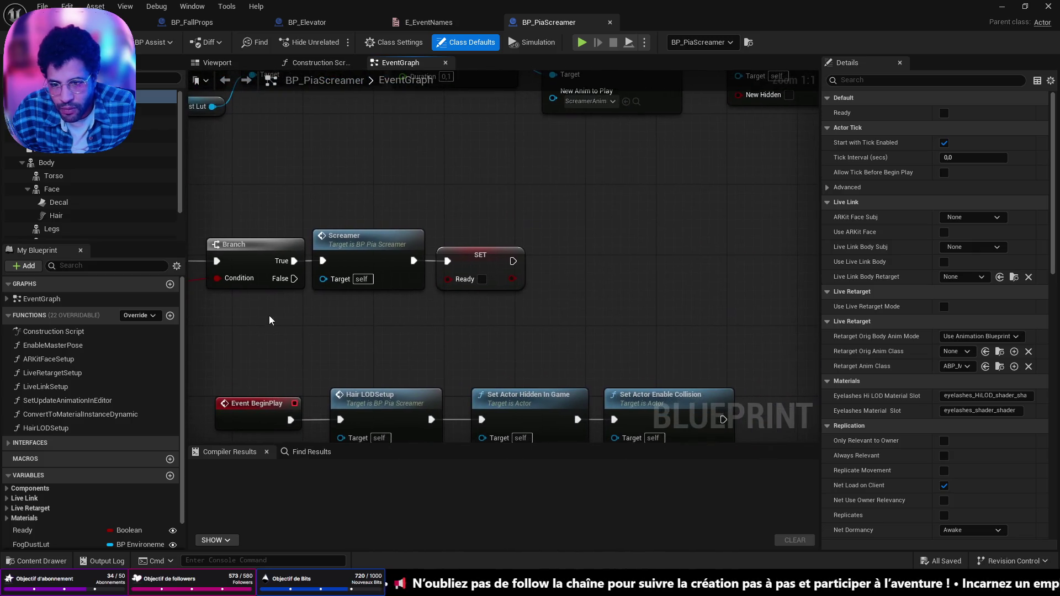
left_click_drag(299, 277, 475, 289)
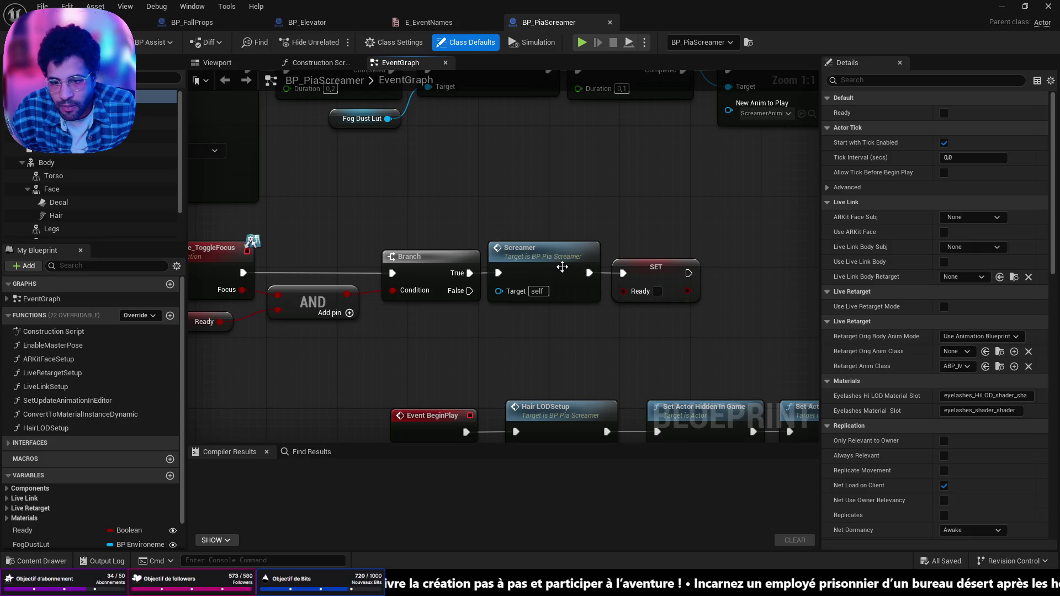
double_click(562, 267)
mouse_move(761, 284)
left_mouse_down()
mouse_move(475, 243)
mouse_move(190, 270)
left_mouse_up()
left_click(739, 205)
left_click_drag(739, 205, 475, 220)
left_click_drag(635, 227, 519, 228)
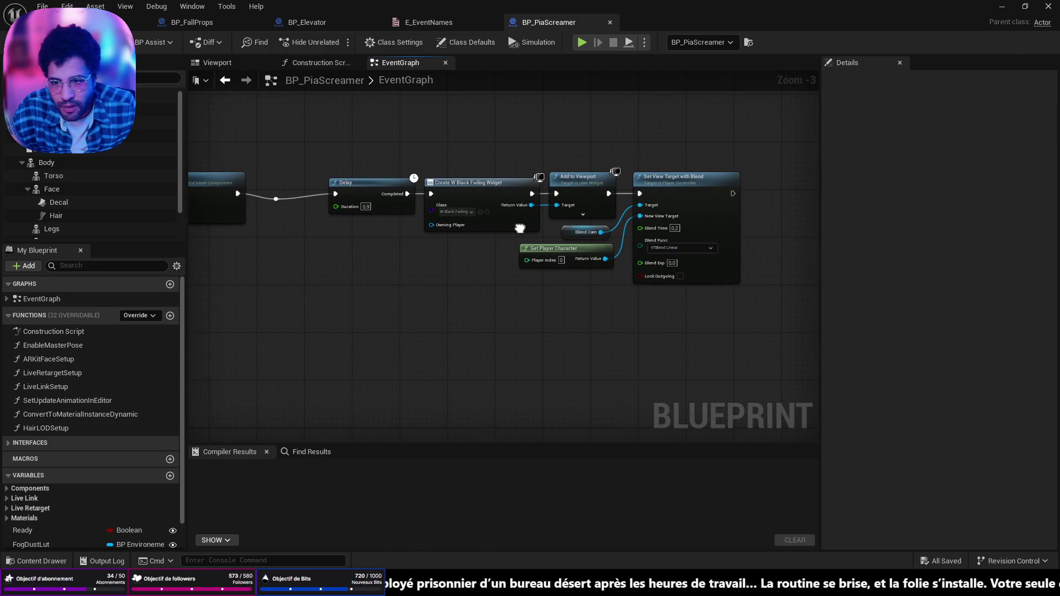
left_click_drag(756, 224, 498, 224)
scroll(539, 218, "up", 3)
- Add Get Game State and Get Save System Component, chained after Set View Target with Blend
right_click(423, 143)
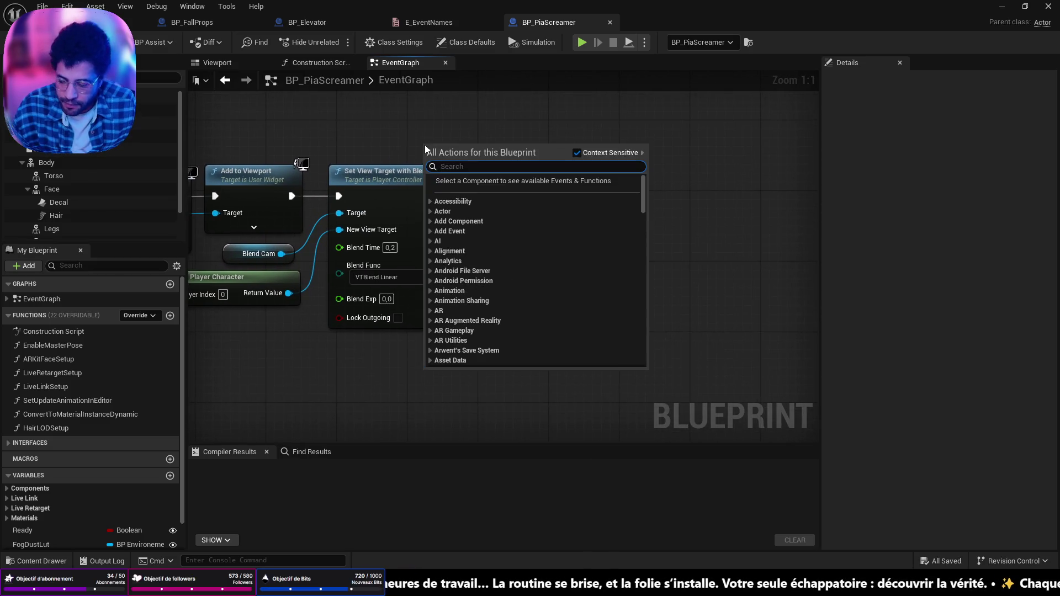
type("get ga")
key("Down")
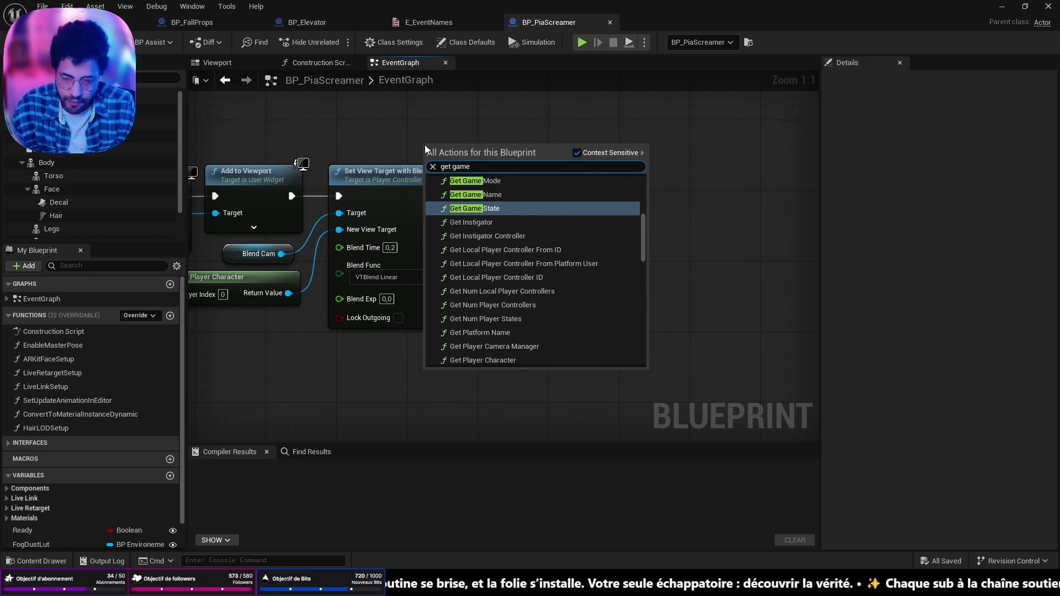
key("Return")
left_click_drag(459, 146, 436, 129)
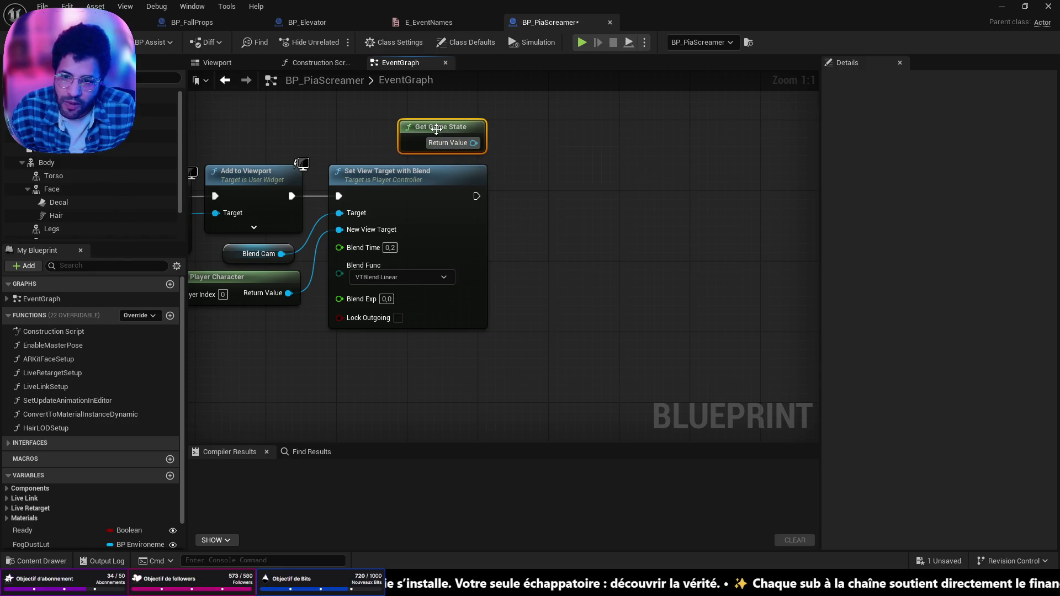
left_click_drag(549, 161, 549, 161)
type("get")
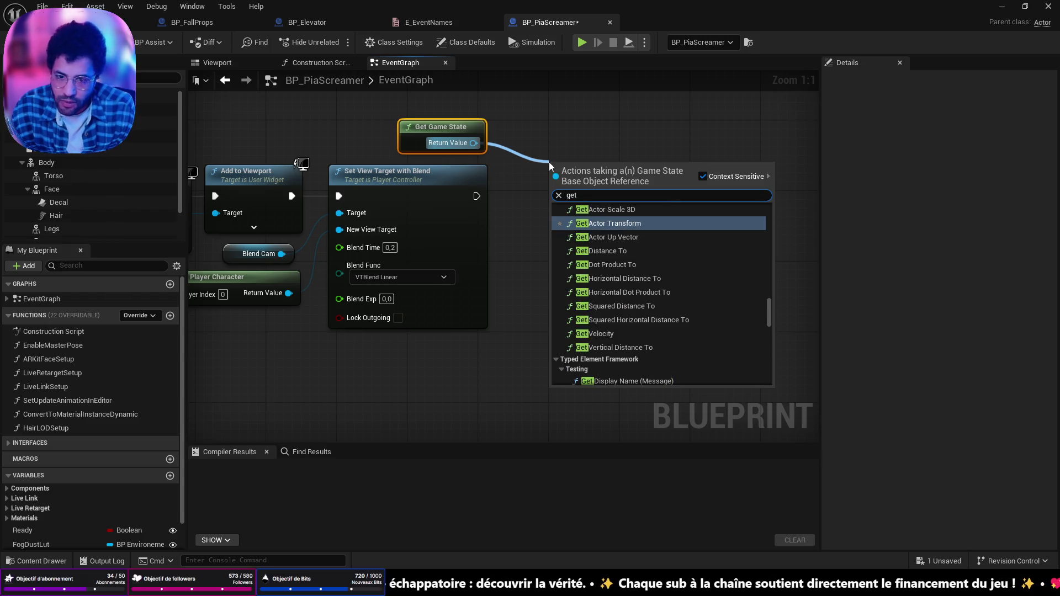
type(" save")
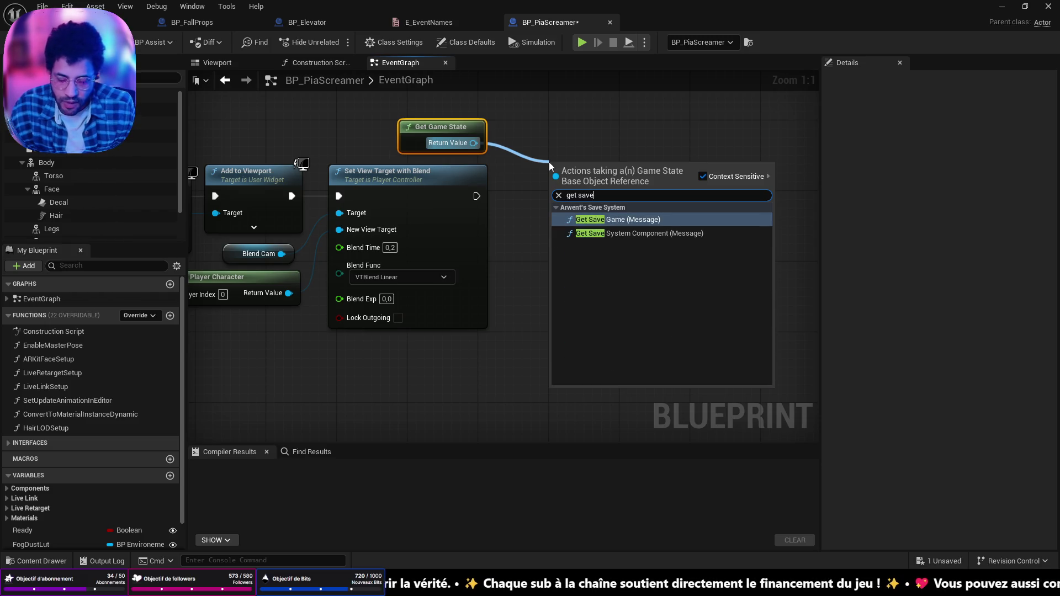
key("Down")
key("Return")
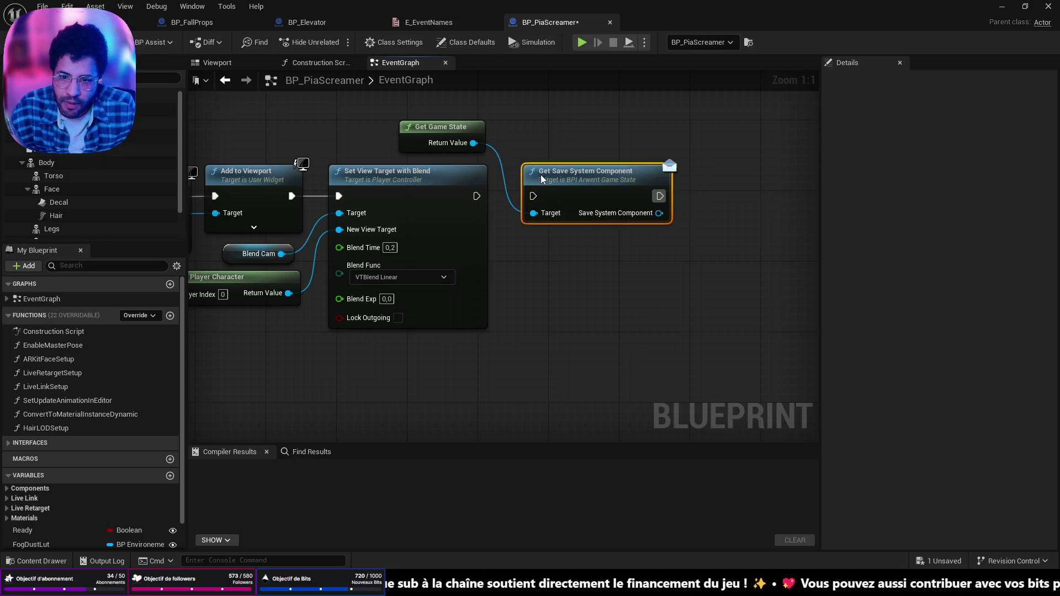
left_click_drag(475, 198, 536, 195)
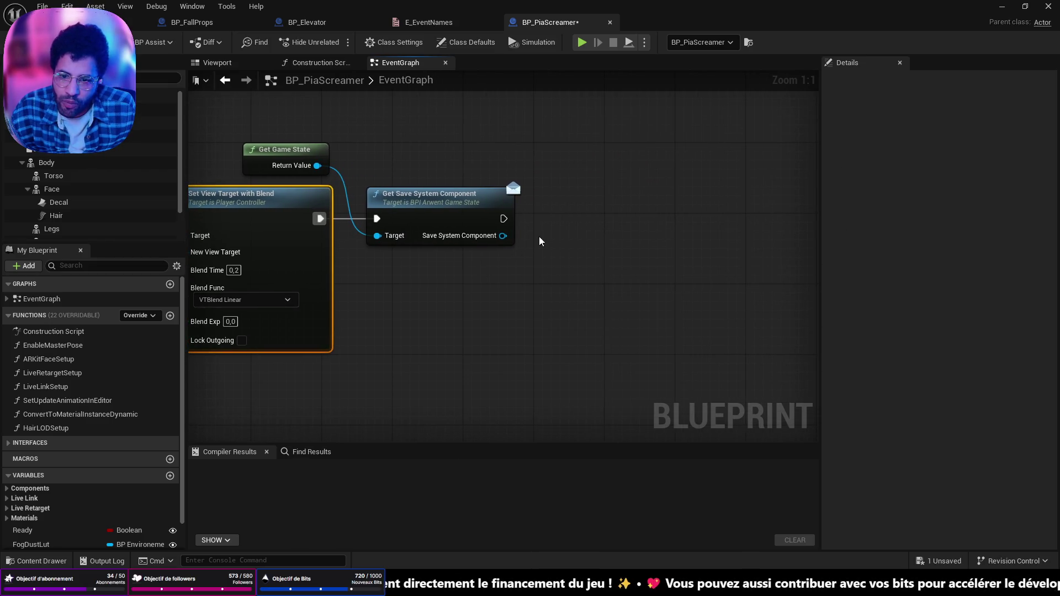
- Add a Set Succesful Event node from the save component with event SCREAMER_ELEVATOR
mouse_move(502, 236)
left_mouse_down()
mouse_move(598, 249)
mouse_move(635, 239)
mouse_move(598, 204)
left_mouse_up()
type("set ev")
left_click(630, 313)
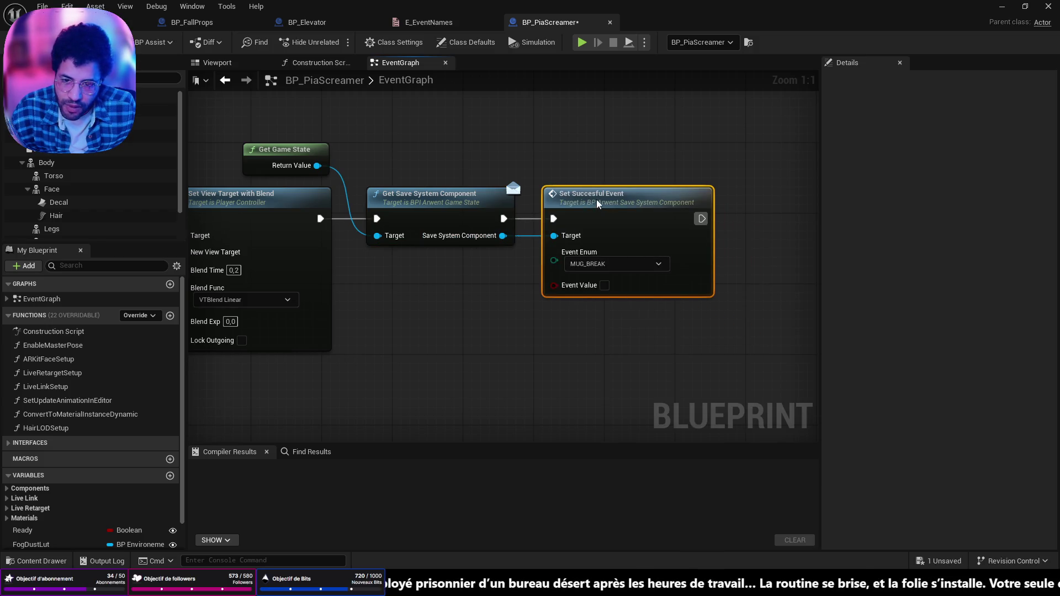
left_click(630, 264)
scroll(624, 414, "down", 5)
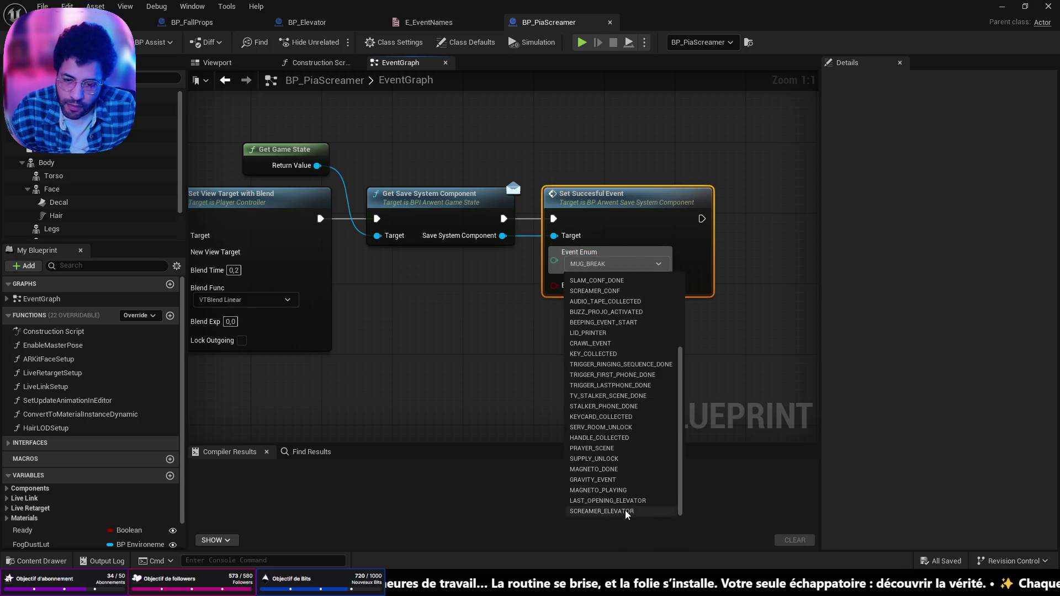
left_click(627, 512)
scroll(490, 356, "down", 6)
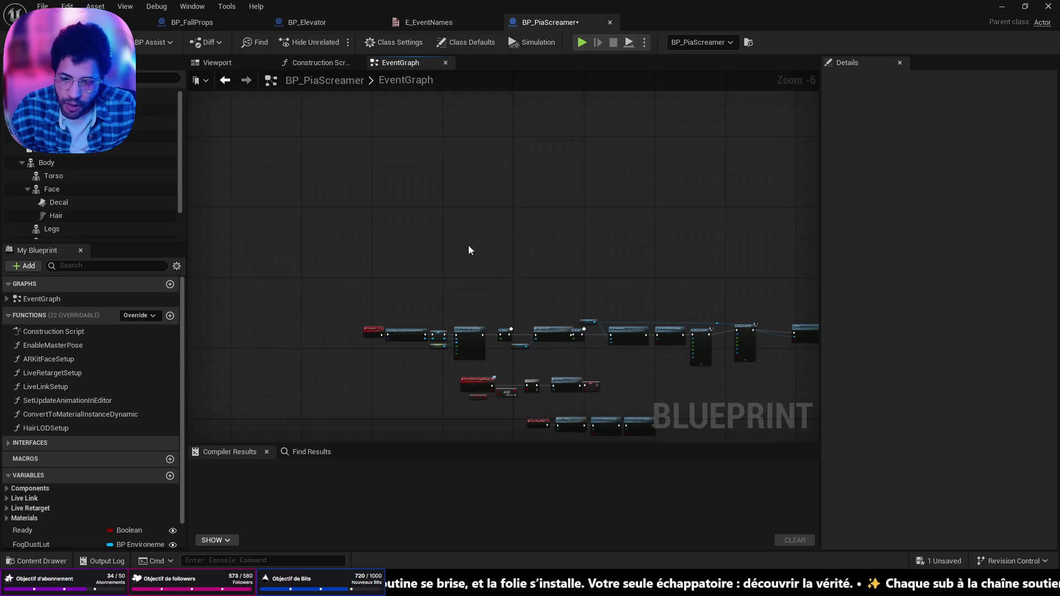
scroll(549, 303, "up", 7)
- Move Event BeginPlay left and shift its three following functions right to make room
left_click_drag(549, 302, 750, 296)
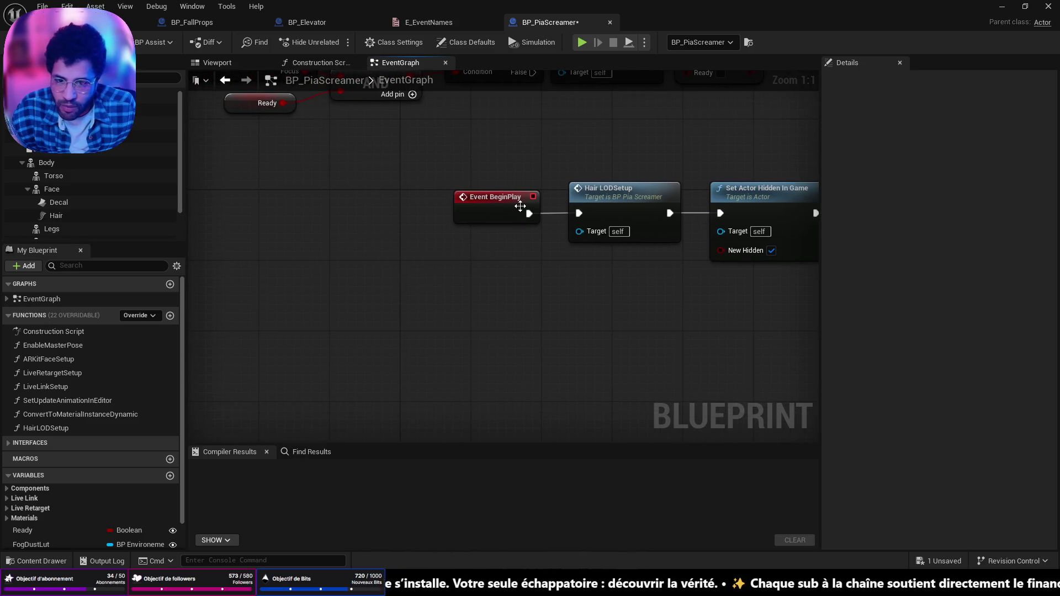
left_click_drag(521, 206, 400, 200)
scroll(497, 184, "down", 3)
left_click_drag(497, 184, 723, 277)
left_click_drag(736, 214, 811, 208)
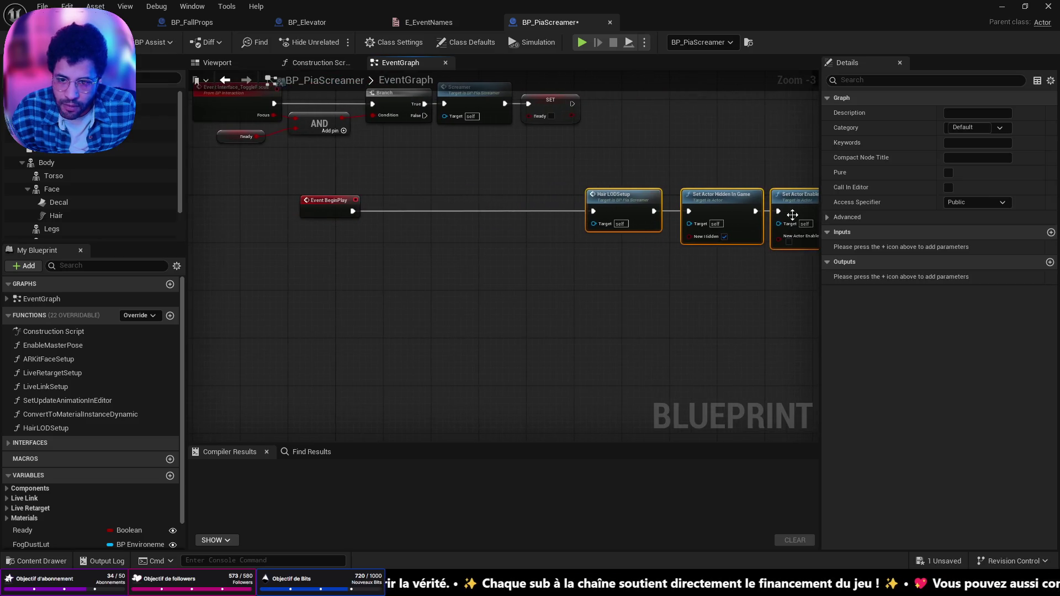
left_click_drag(302, 223, 535, 220)
left_click_drag(602, 237, 601, 233)
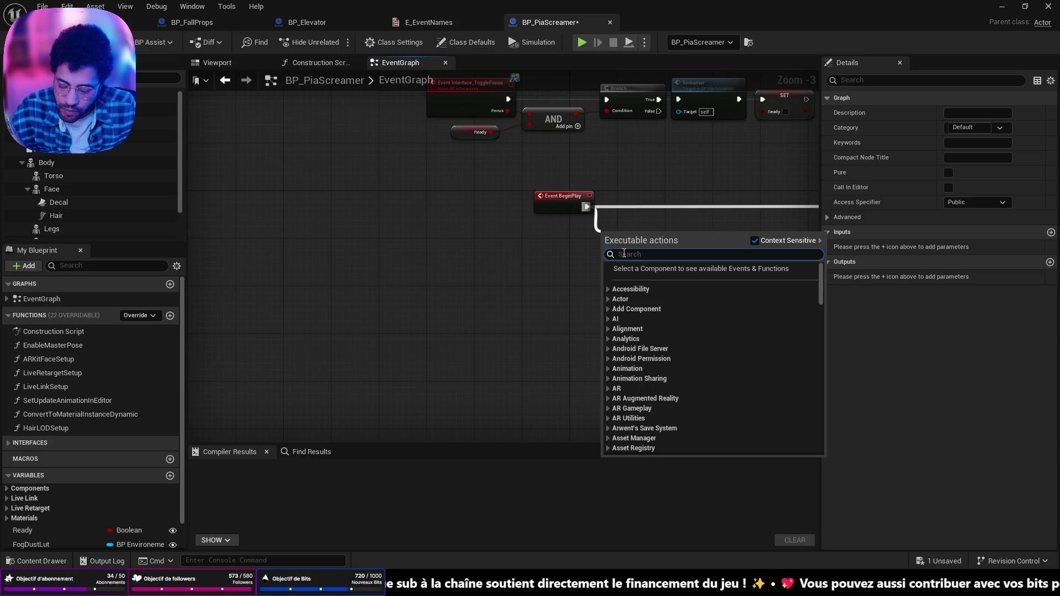
left_click(548, 305)
- Add Get Game State feeding a Get Save System Component node near BeginPlay
right_click(548, 304)
type("get game")
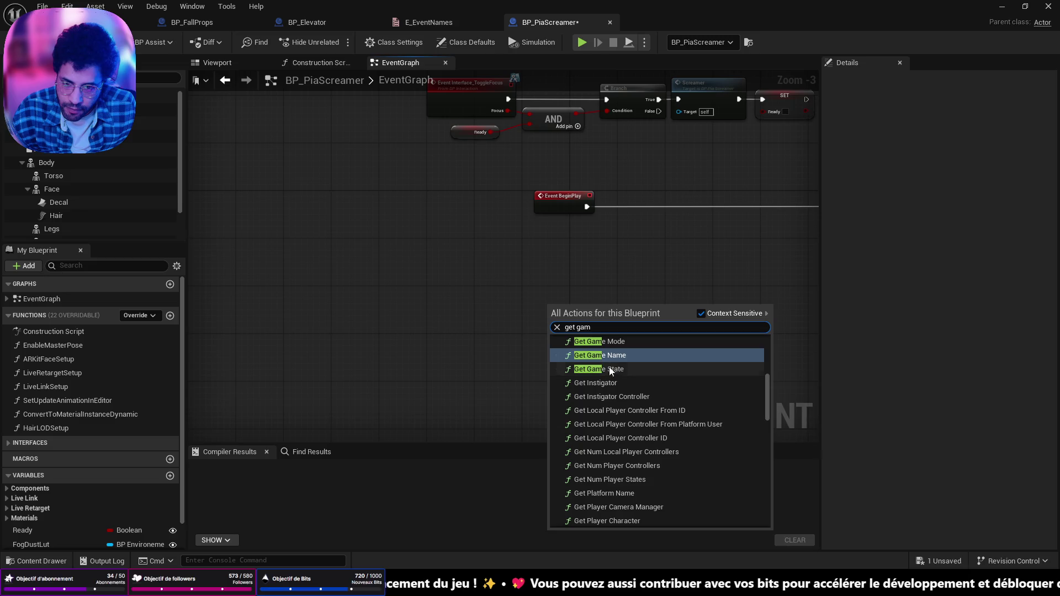
left_click(613, 360)
scroll(570, 254, "up", 3)
left_click_drag(535, 255, 566, 280)
type("getsave")
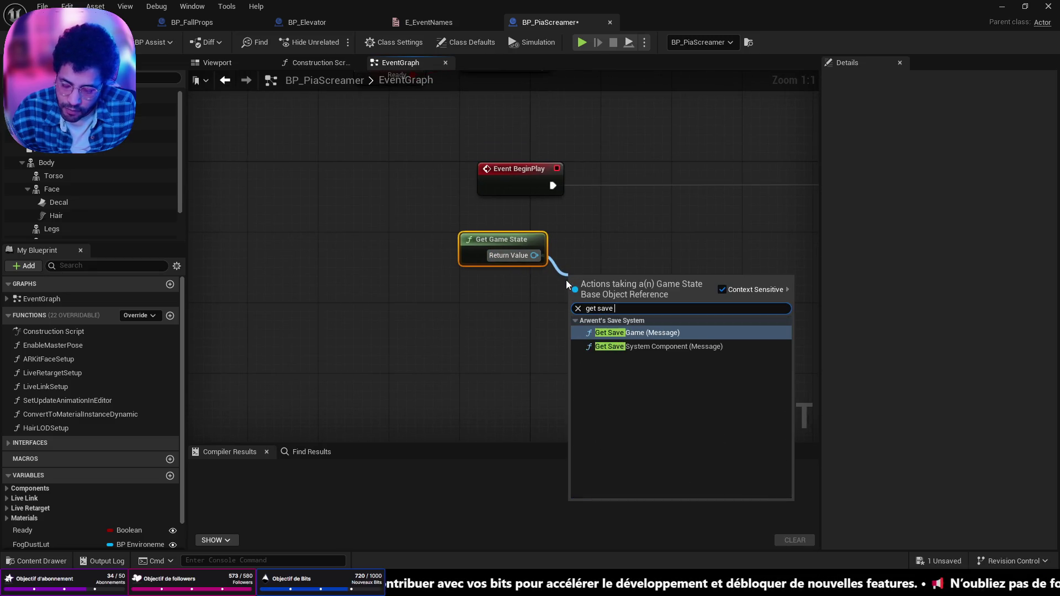
key("Down")
key("Return")
- Add Get Cached Save Game from the save component, deleting a mistaken Get All Cached Paths node
mouse_move(702, 316)
left_mouse_down()
mouse_move(731, 340)
mouse_move(720, 353)
left_mouse_up()
type("get sac")
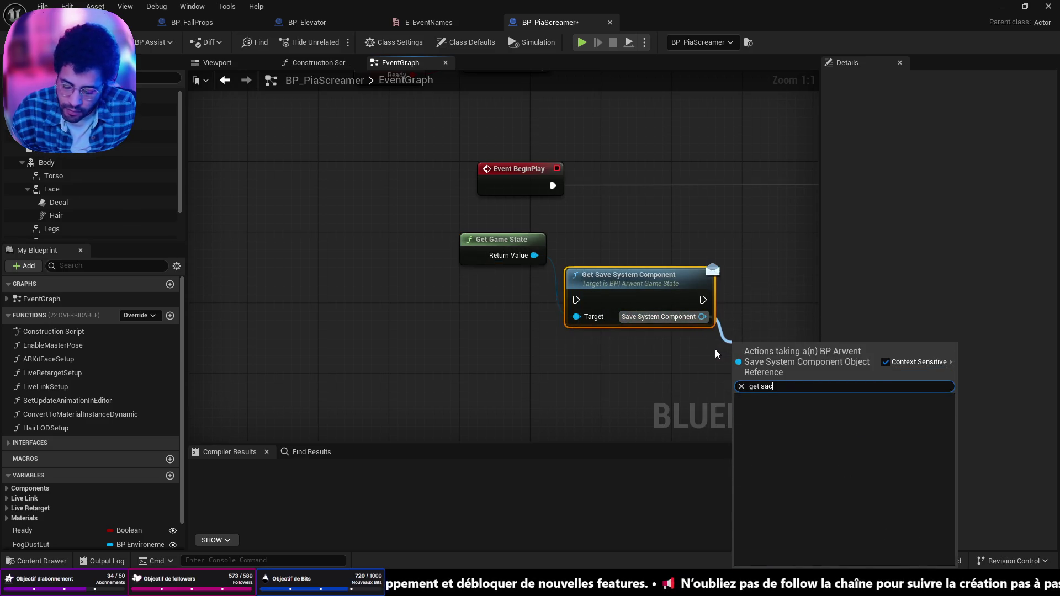
key("BackSpace")
key("BackSpace")
key("BackSpace")
type("cach")
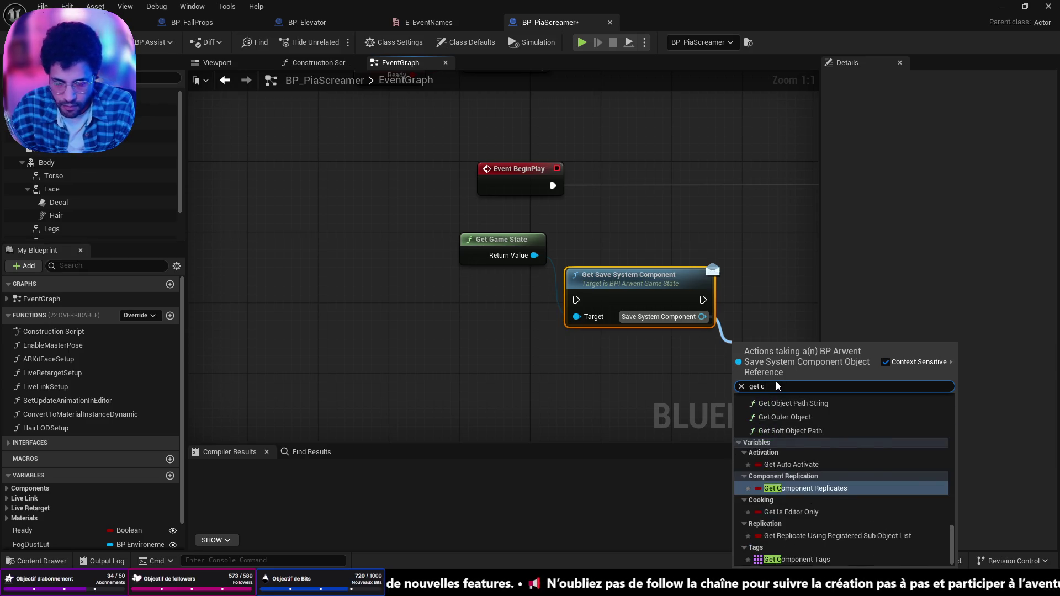
key("Down")
key("Return")
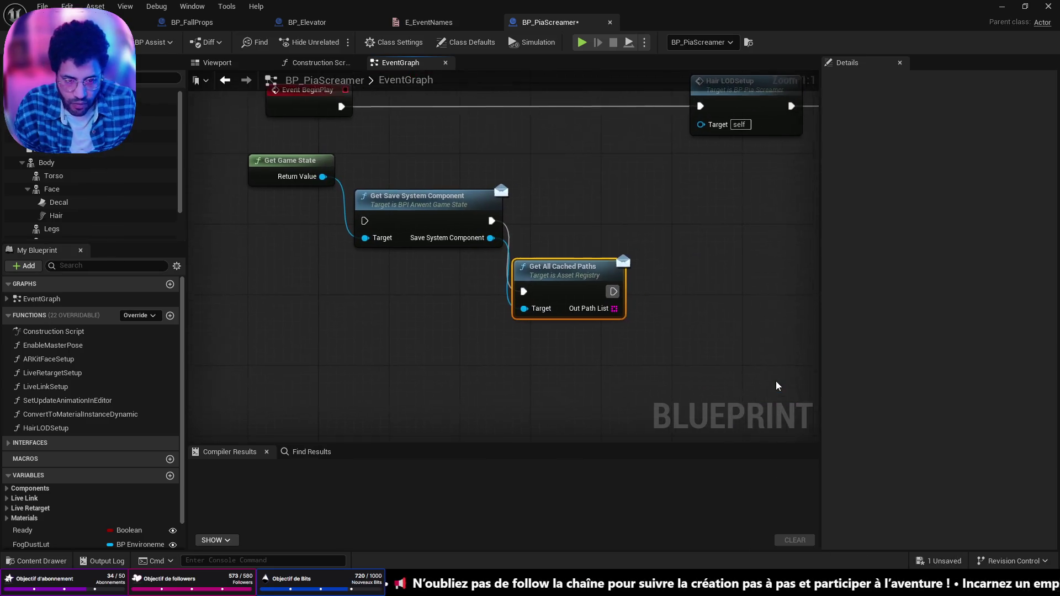
key("Delete")
left_click_drag(461, 238, 541, 268)
type("get cach")
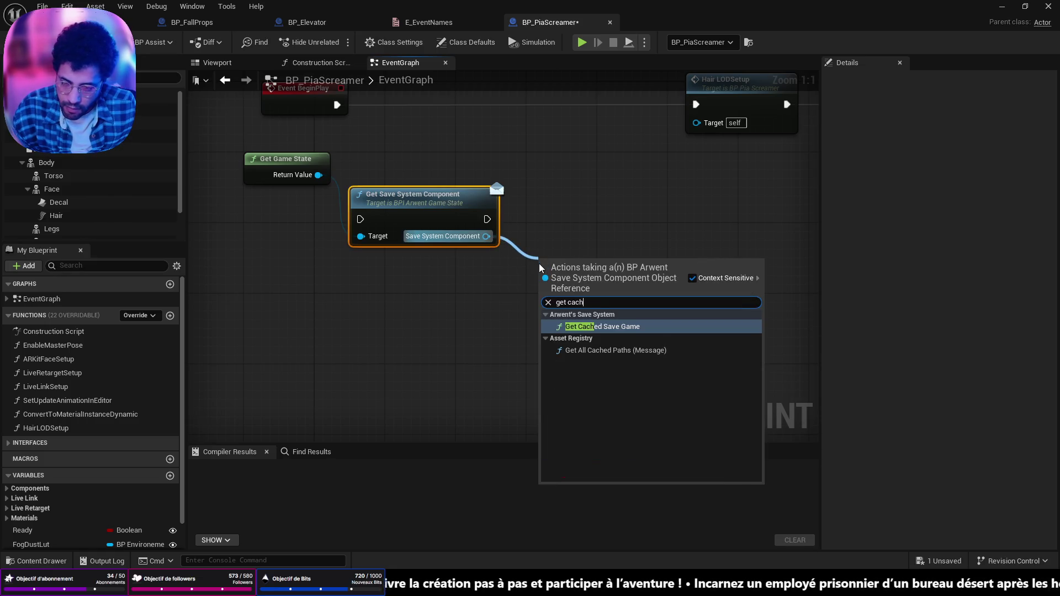
left_click(586, 328)
left_click_drag(594, 289, 621, 251)
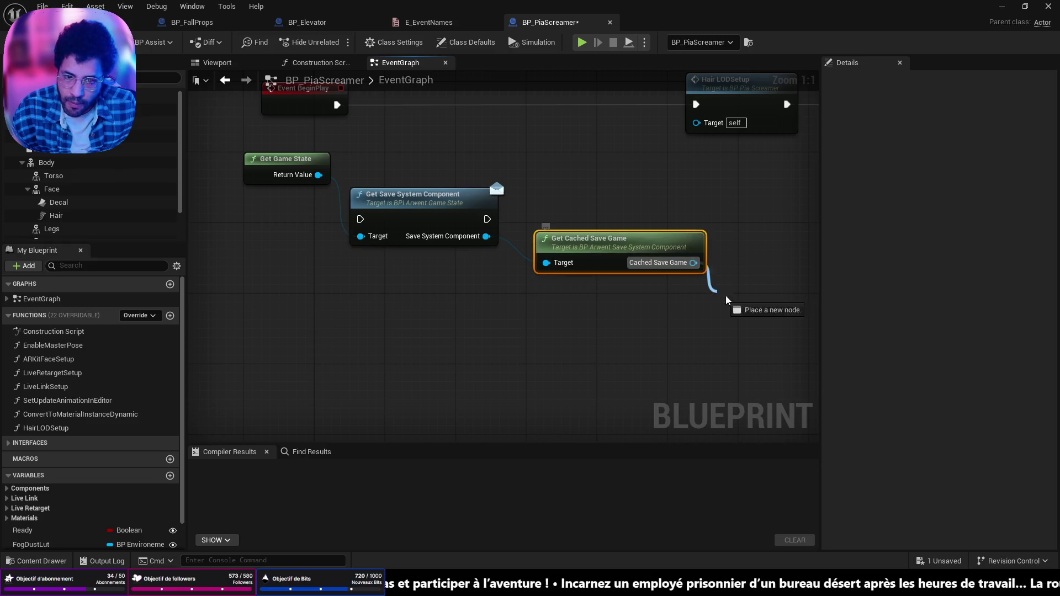
- Check the cached save with Is Valid, looping Is Not Valid through Delay Until Next Tick; connect BeginPlay
left_click_drag(718, 297, 735, 298)
type("is valid")
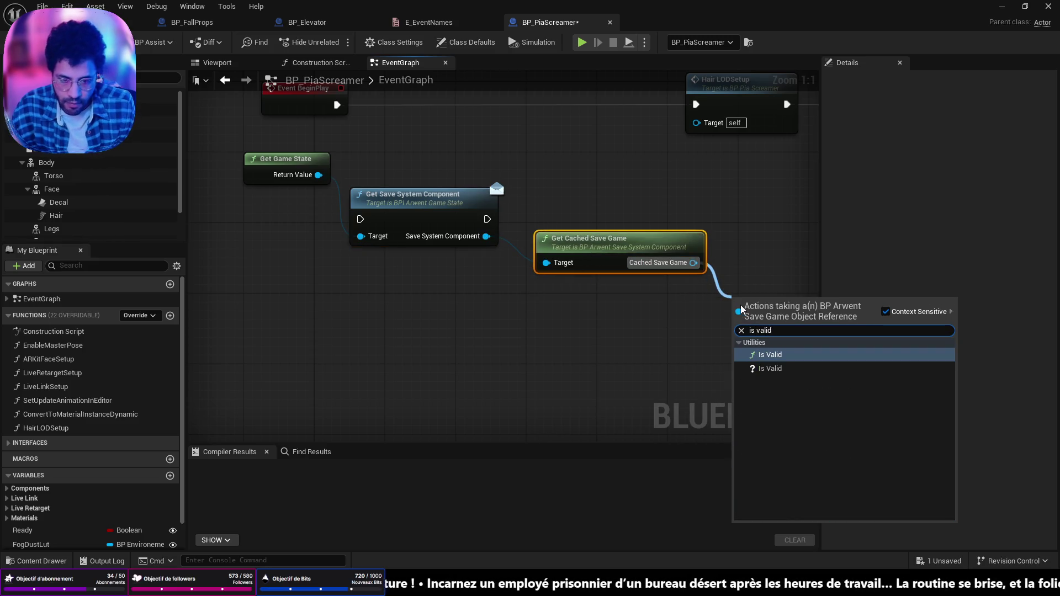
key("Down")
key("Return")
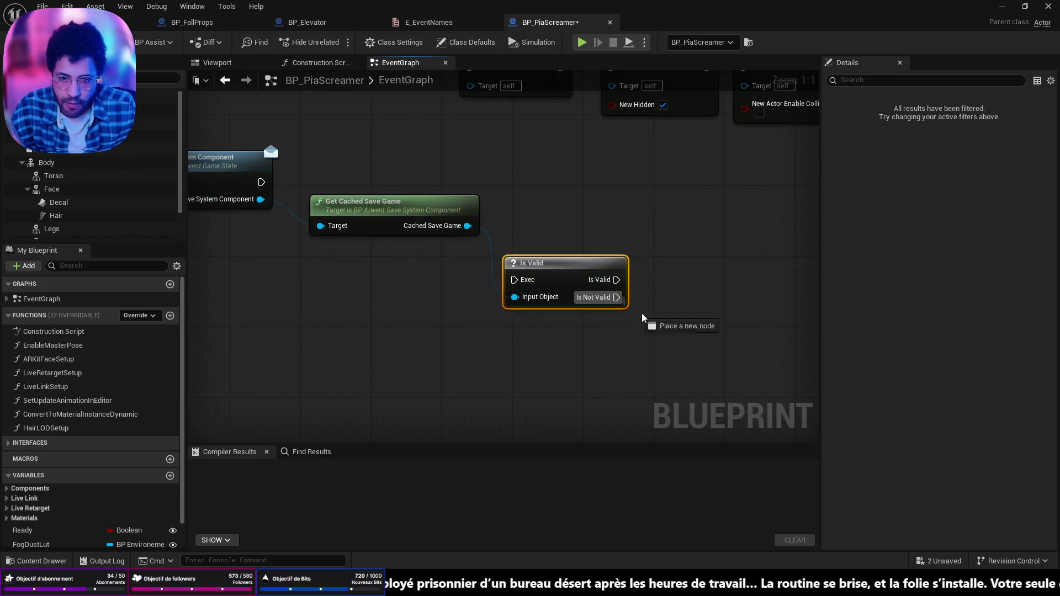
left_click_drag(617, 297, 690, 343)
type("delay")
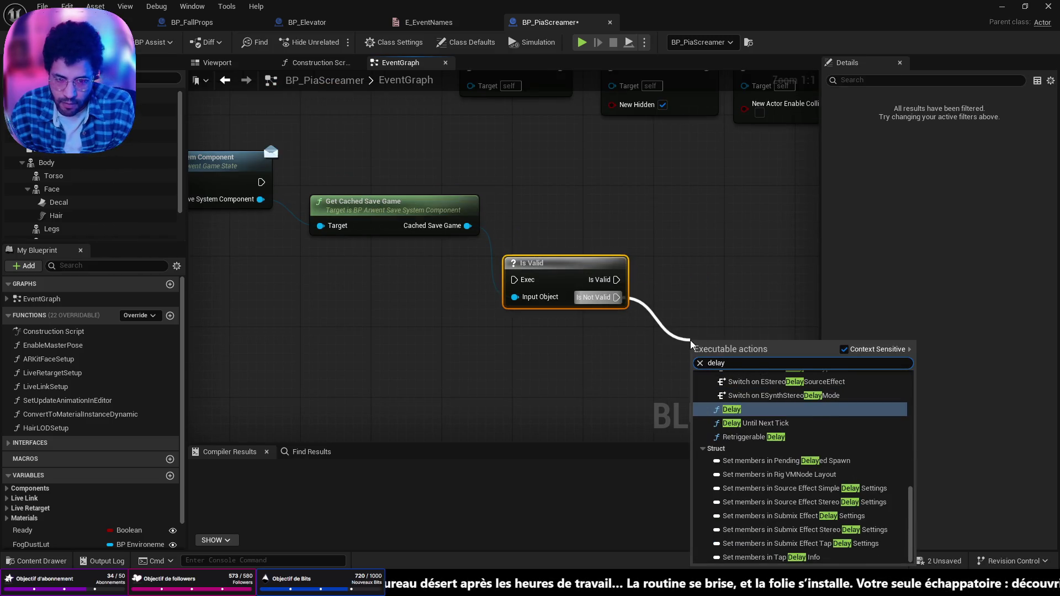
left_click(743, 423)
mouse_move(769, 299)
left_mouse_down()
mouse_move(326, 222)
mouse_move(155, 219)
mouse_move(426, 178)
mouse_move(435, 290)
left_mouse_up()
left_click_drag(737, 328, 502, 227)
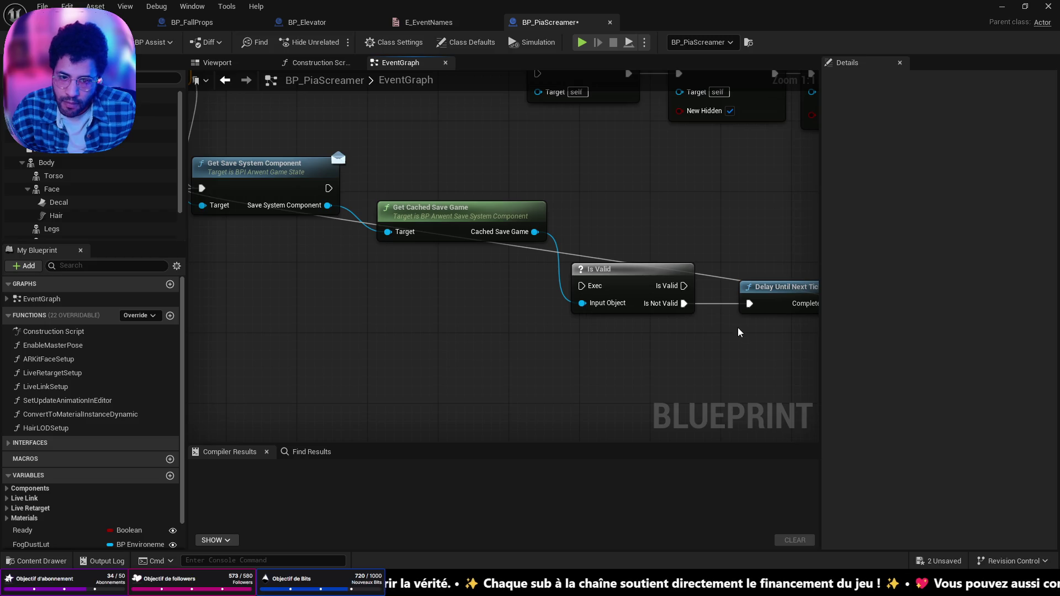
- Reposition the save-checking nodes, move the Hair LODSetup chain right, and run Is Valid after Get Save System Component
scroll(740, 332, "down", 1)
left_click_drag(685, 335, 177, 201)
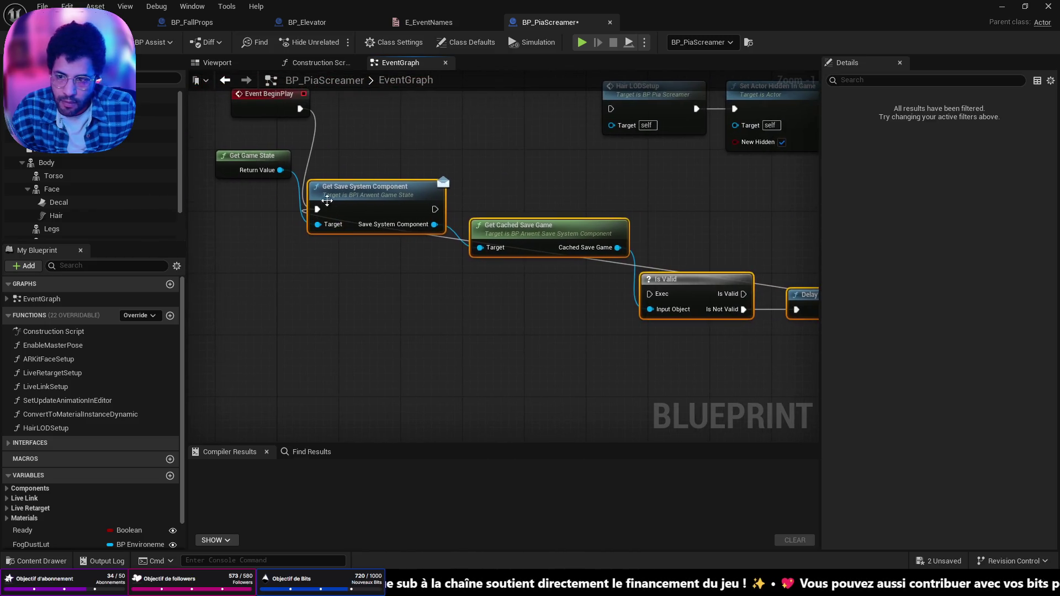
left_click_drag(585, 271, 407, 299)
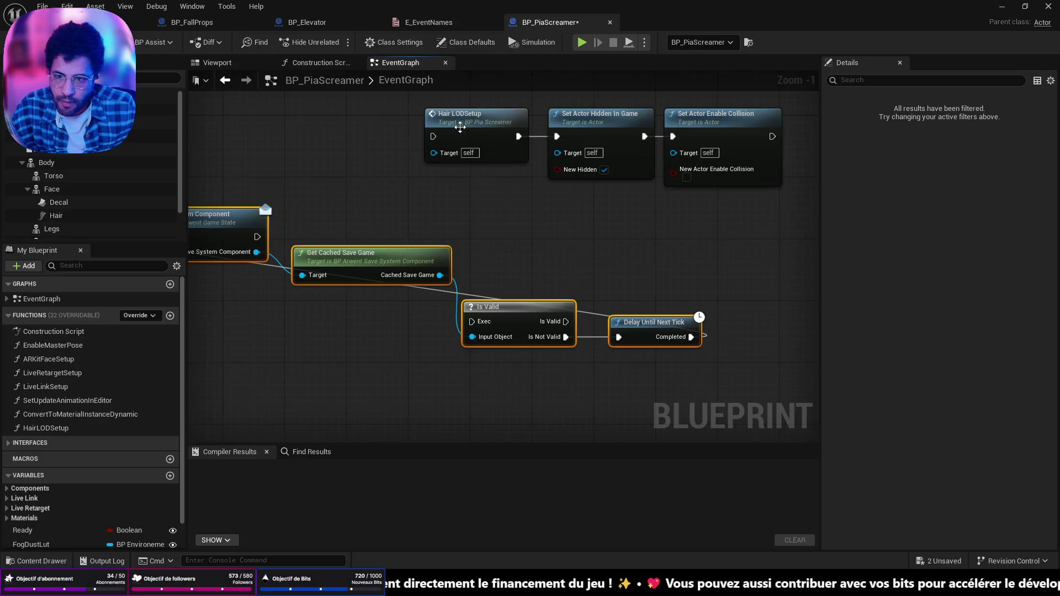
mouse_move(734, 206)
left_mouse_down()
mouse_move(492, 118)
mouse_move(730, 120)
left_mouse_up()
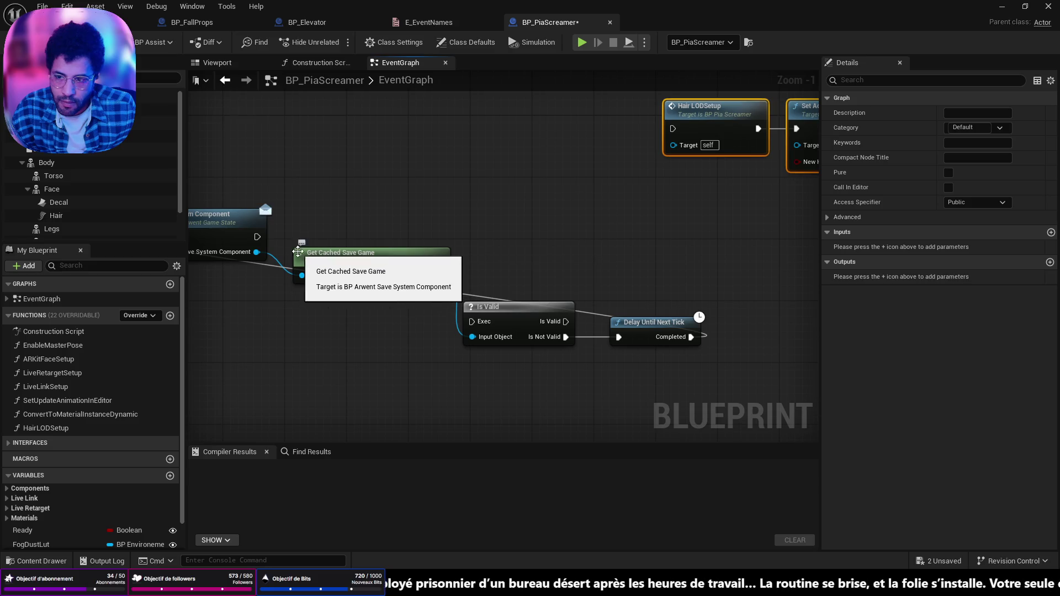
mouse_move(257, 237)
left_mouse_down()
mouse_move(437, 320)
mouse_move(472, 321)
left_mouse_up()
- Add a Get Successful Event node from the save component set to SCREAMER_ELEVATOR
mouse_move(257, 252)
left_mouse_down()
mouse_move(431, 243)
mouse_move(469, 201)
left_mouse_up()
type("get e")
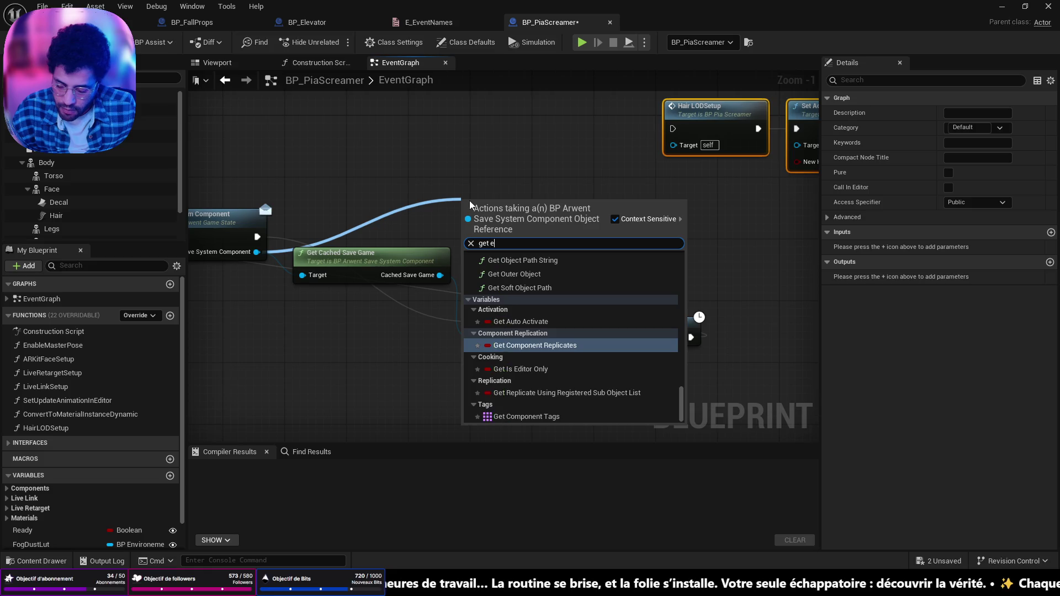
left_click(552, 314)
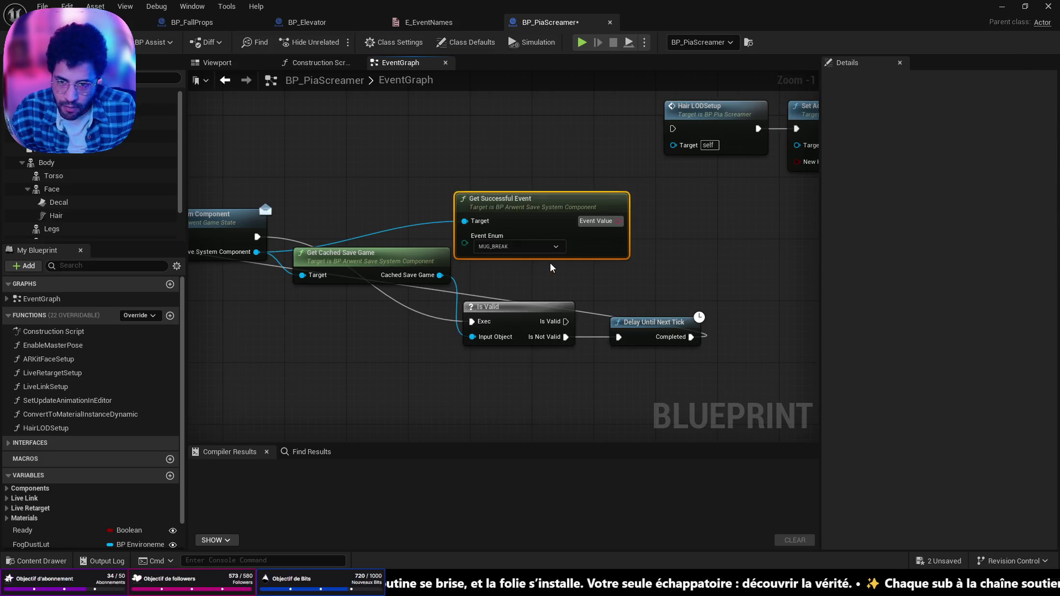
left_click(556, 247)
left_click(532, 489)
- Branch on Event Value when the save is valid, sending False into Hair LODSetup
mouse_move(619, 220)
left_mouse_down()
mouse_move(635, 237)
mouse_move(647, 213)
left_mouse_up()
type("branch")
left_click(694, 275)
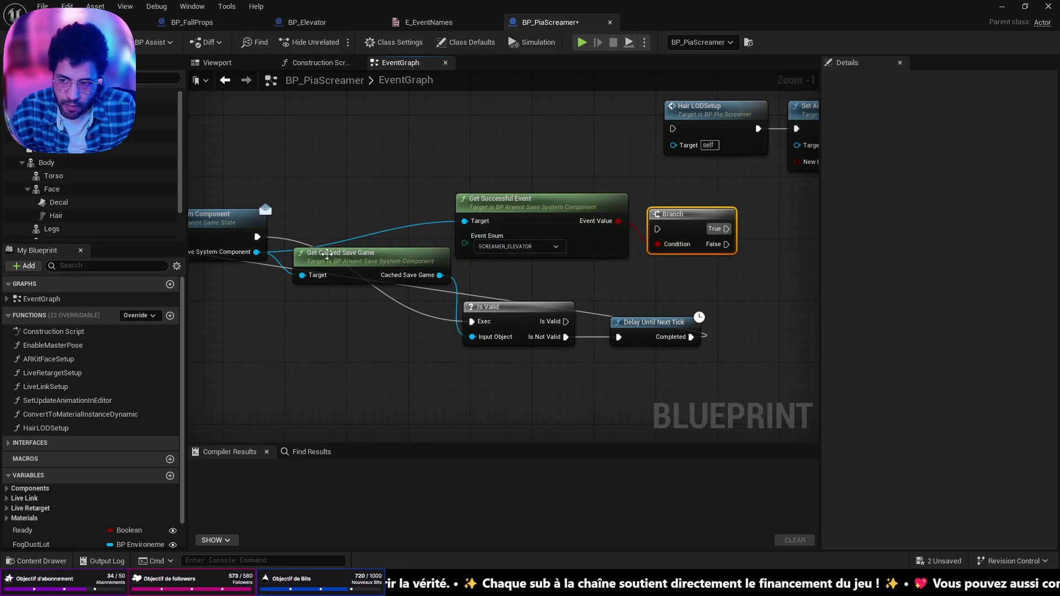
mouse_move(566, 322)
left_mouse_down()
mouse_move(668, 236)
mouse_move(658, 229)
left_mouse_up()
left_click_drag(524, 295, 469, 179)
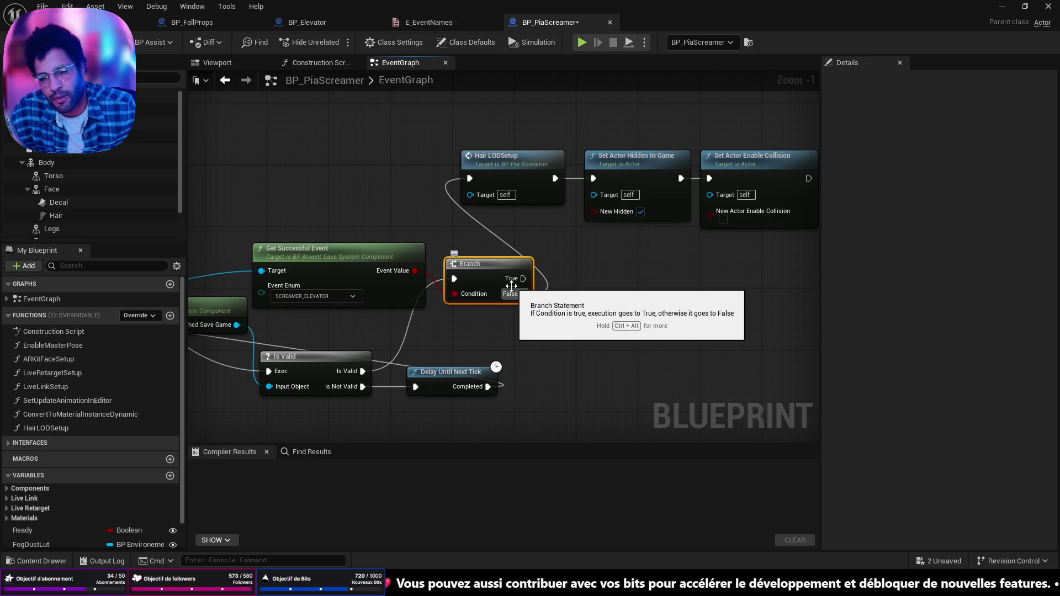
key("f")
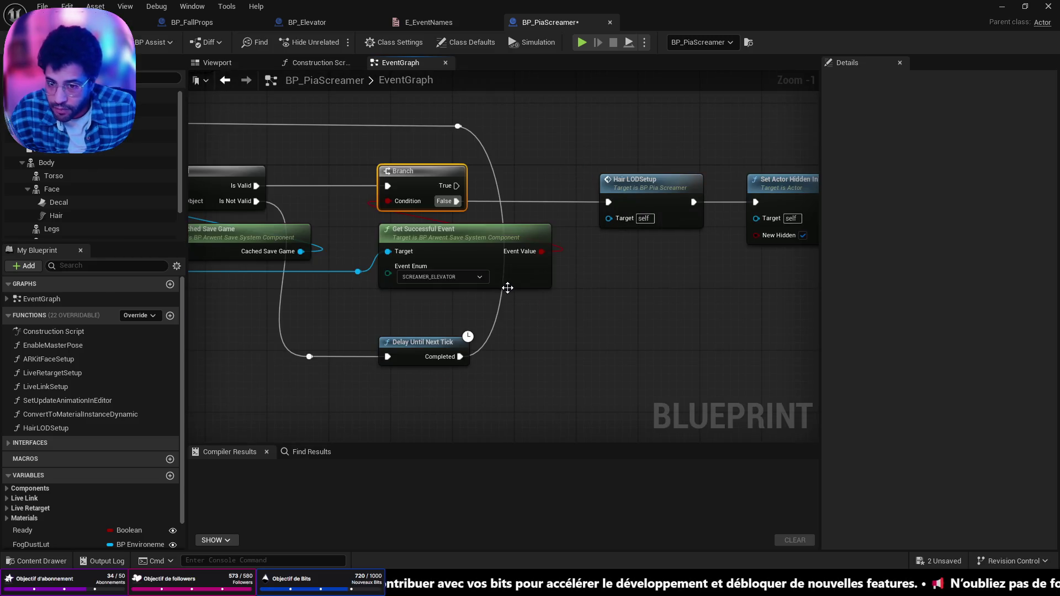
left_click_drag(457, 186, 646, 127)
type("l")
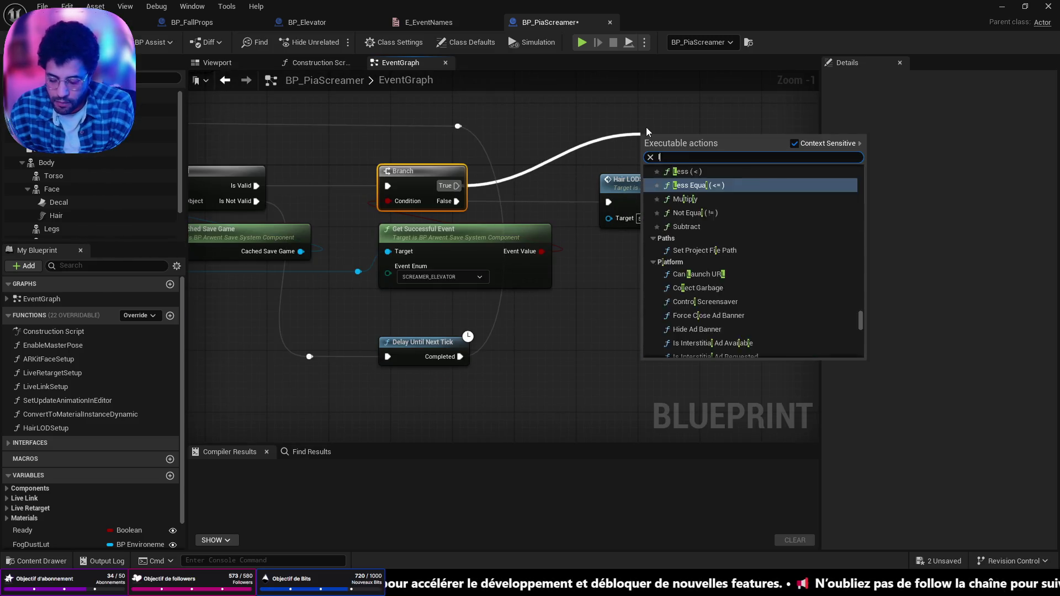
type("oad lev")
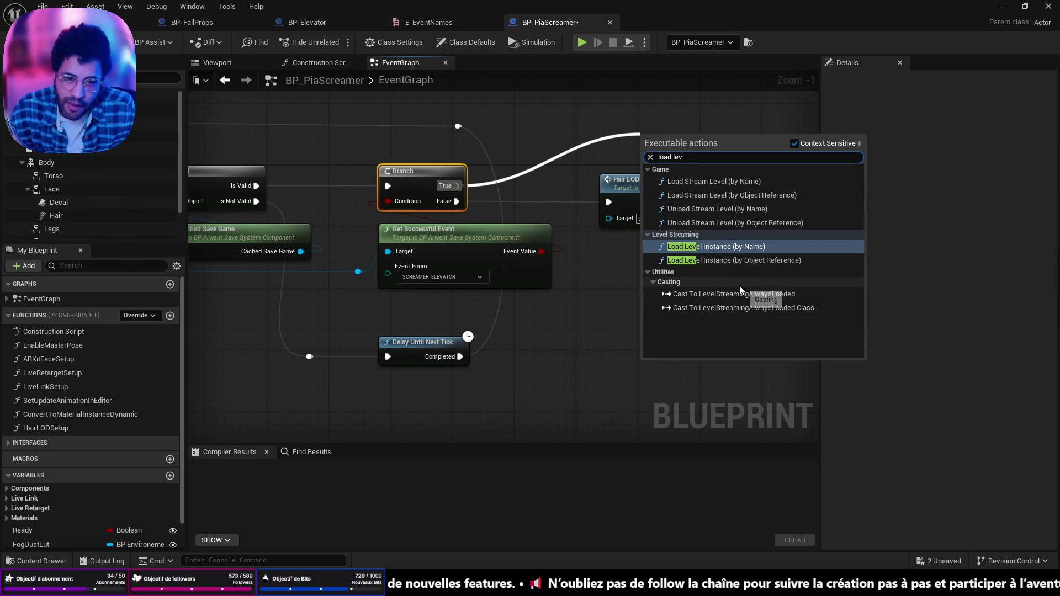
left_click(741, 262)
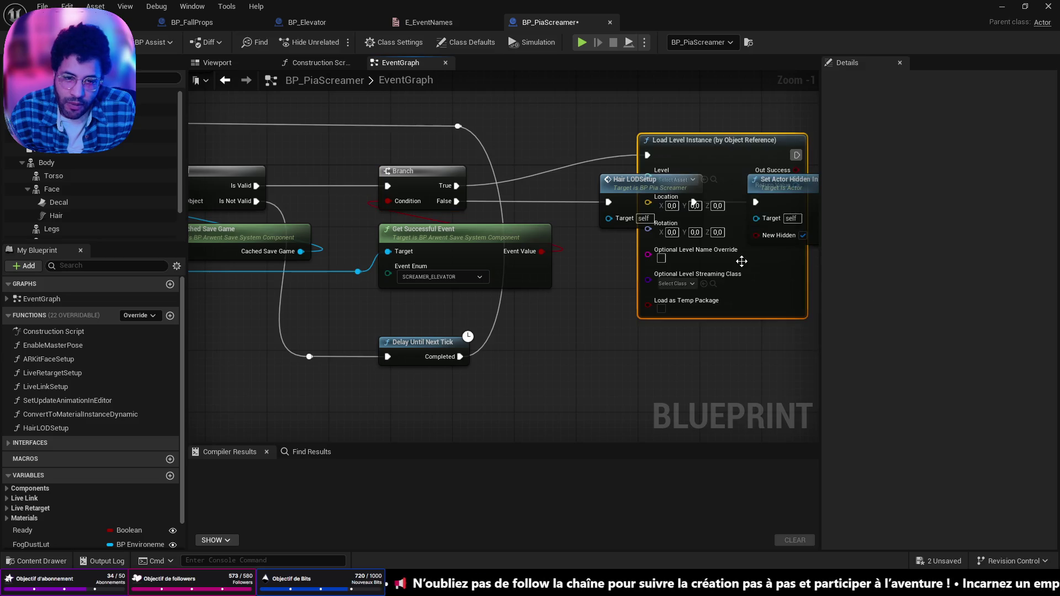
mouse_move(715, 152)
left_mouse_down()
mouse_move(657, 62)
mouse_move(631, 229)
left_mouse_up()
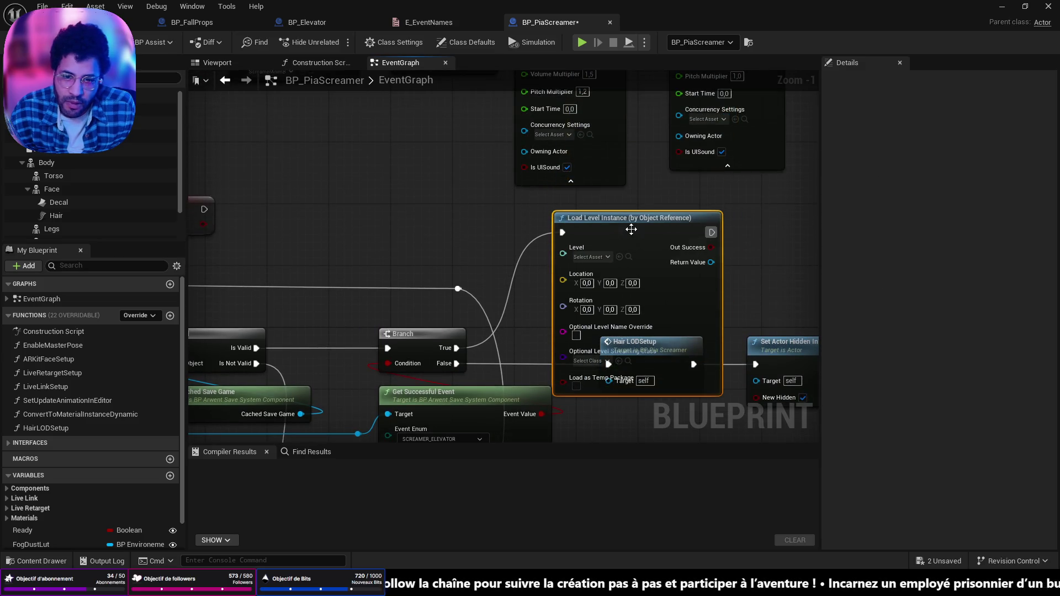
key("Delete")
mouse_move(457, 348)
left_mouse_down()
mouse_move(483, 353)
mouse_move(548, 294)
left_mouse_up()
type("load leve")
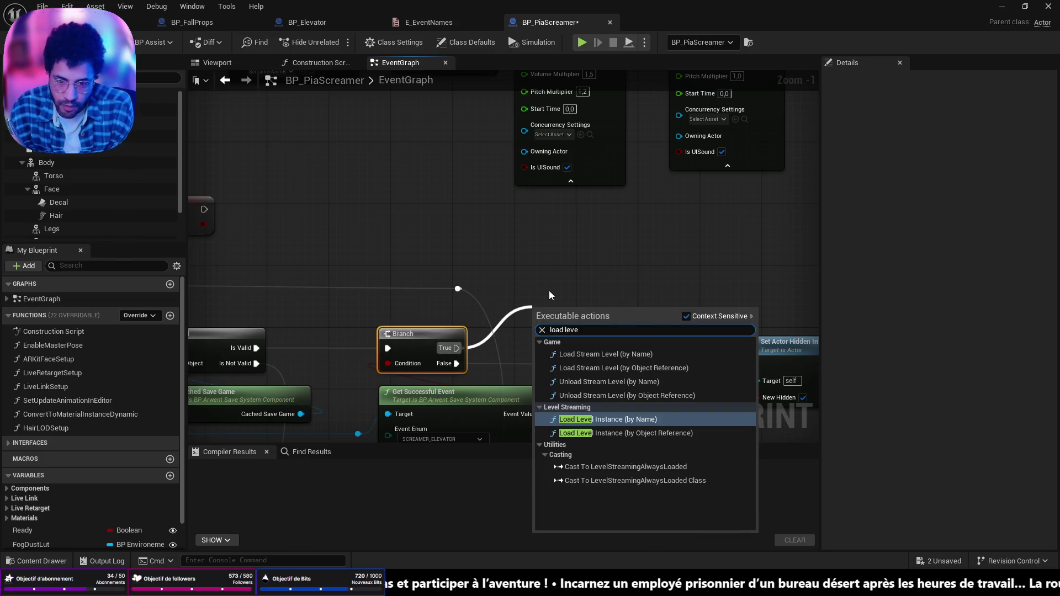
left_click(617, 420)
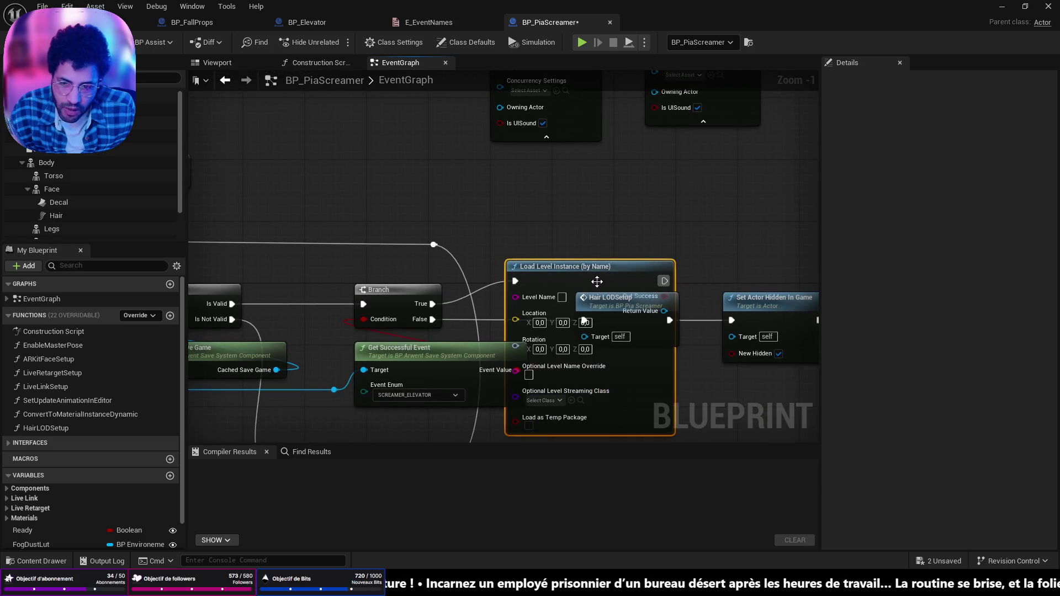
left_click_drag(597, 283, 597, 229)
key("Delete")
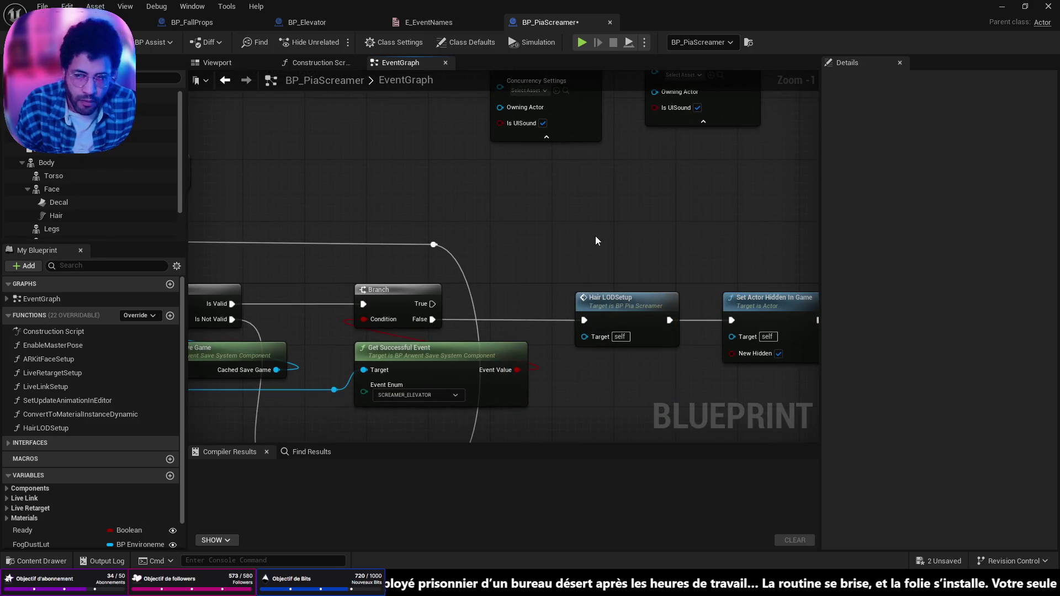
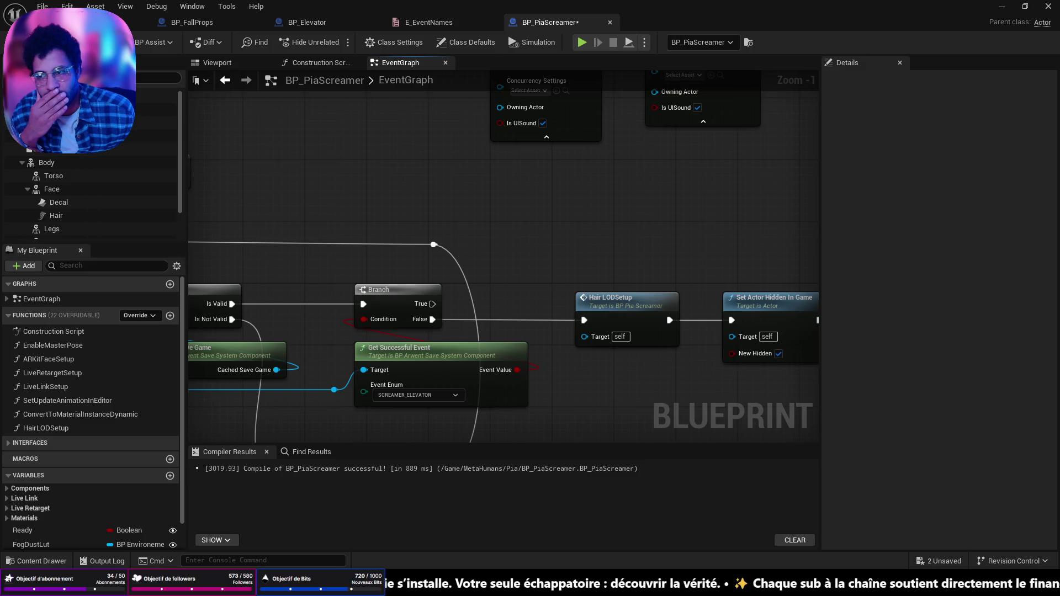
- Browse to Content/FirstPerson and briefly open, then close, the BP_SettingSaveGame blueprint
left_click(142, 22)
left_click_drag(315, 277, 375, 390)
key("ctrl+space")
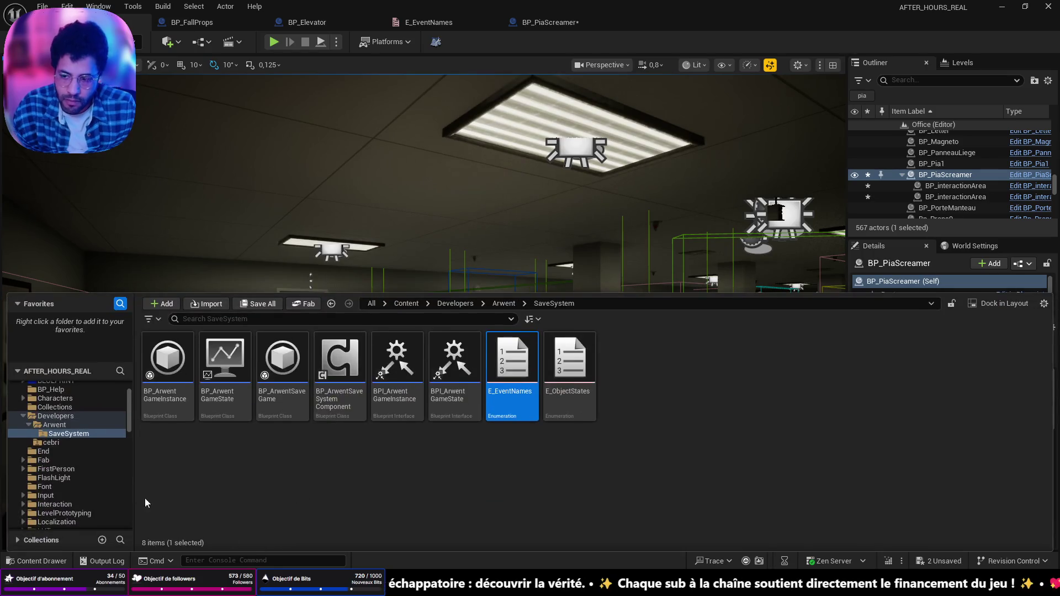
double_click(55, 395)
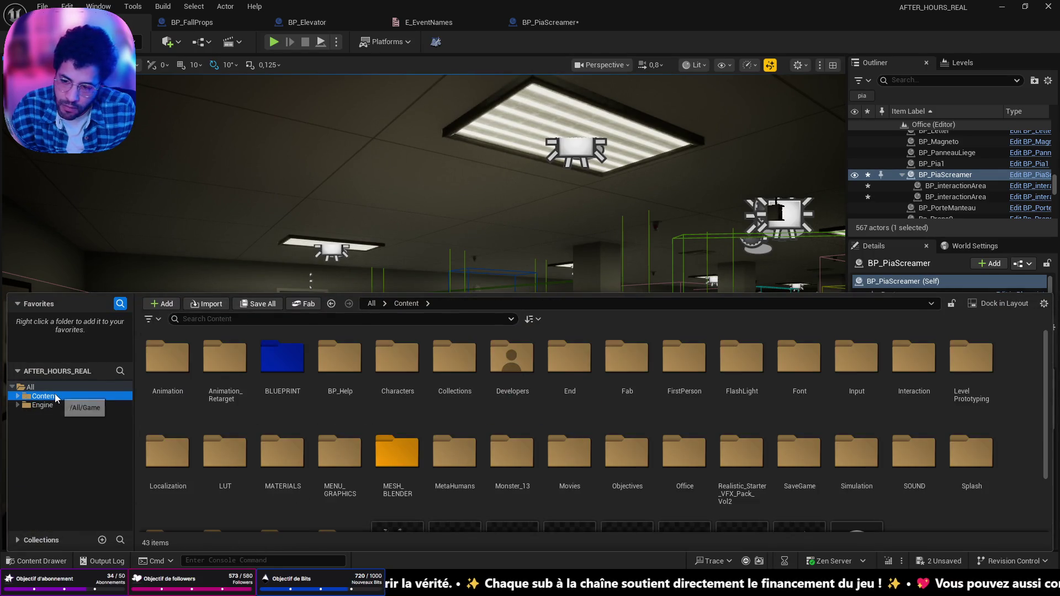
scroll(525, 422, "down", 3)
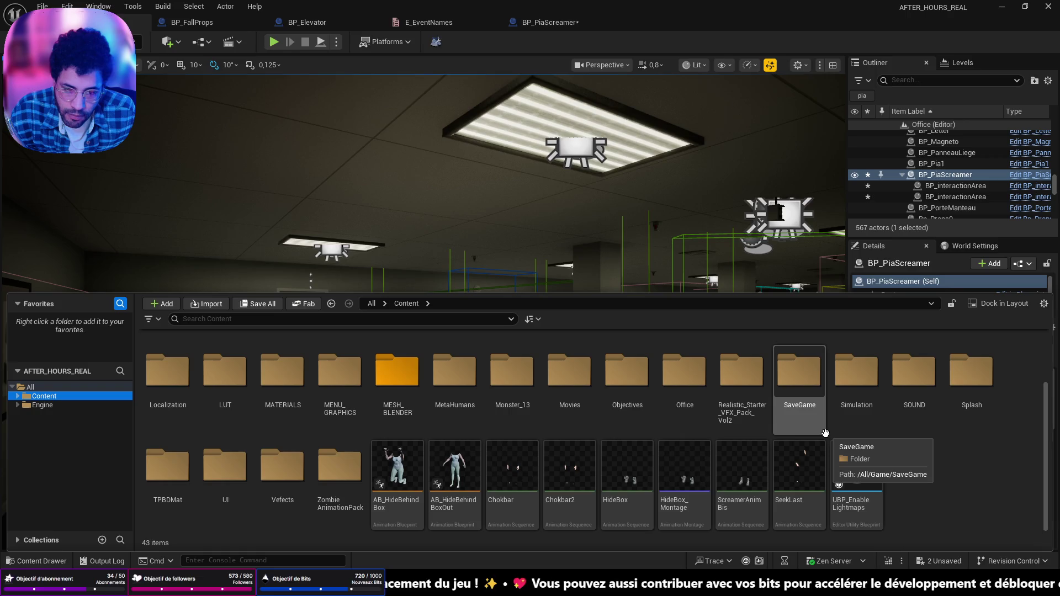
scroll(663, 431, "up", 3)
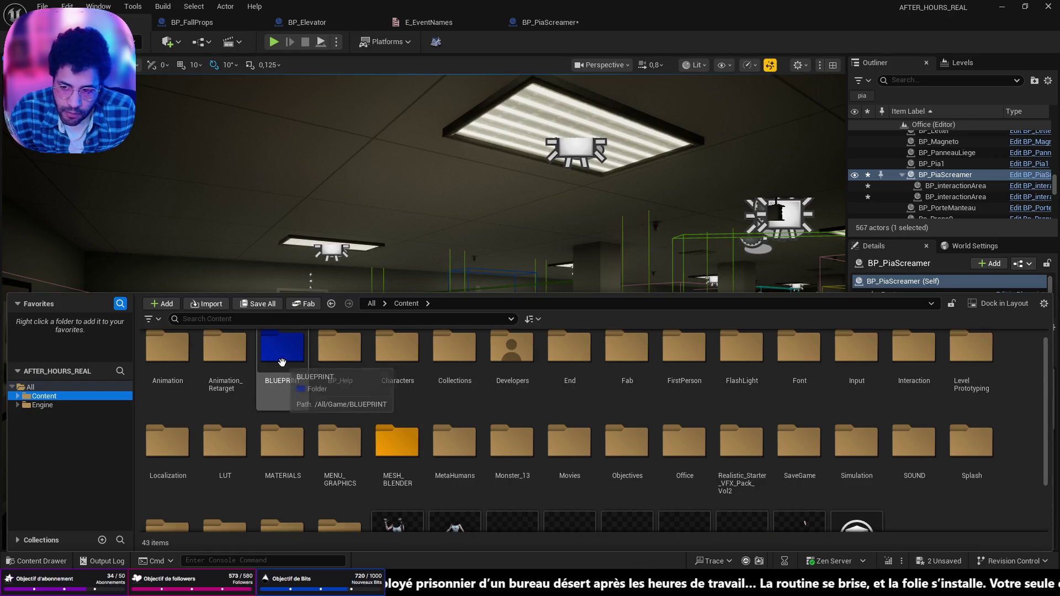
double_click(684, 348)
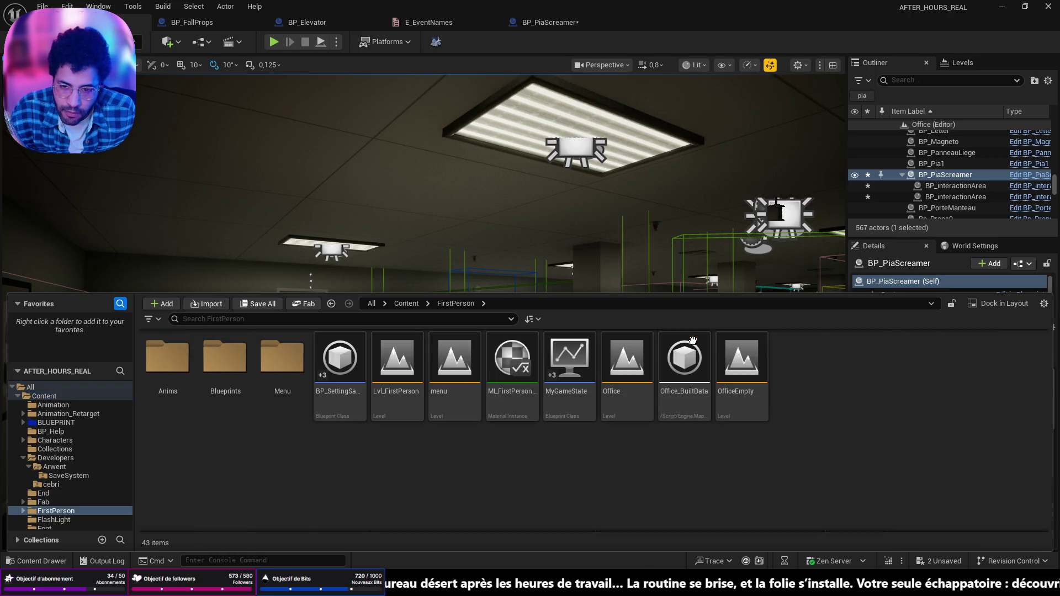
double_click(326, 362)
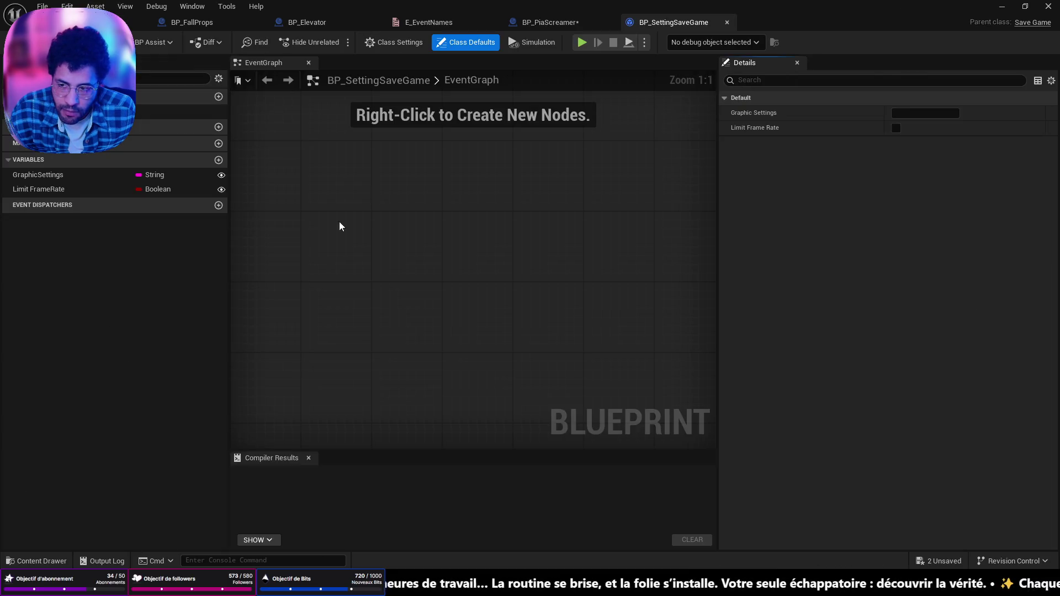
left_click(727, 22)
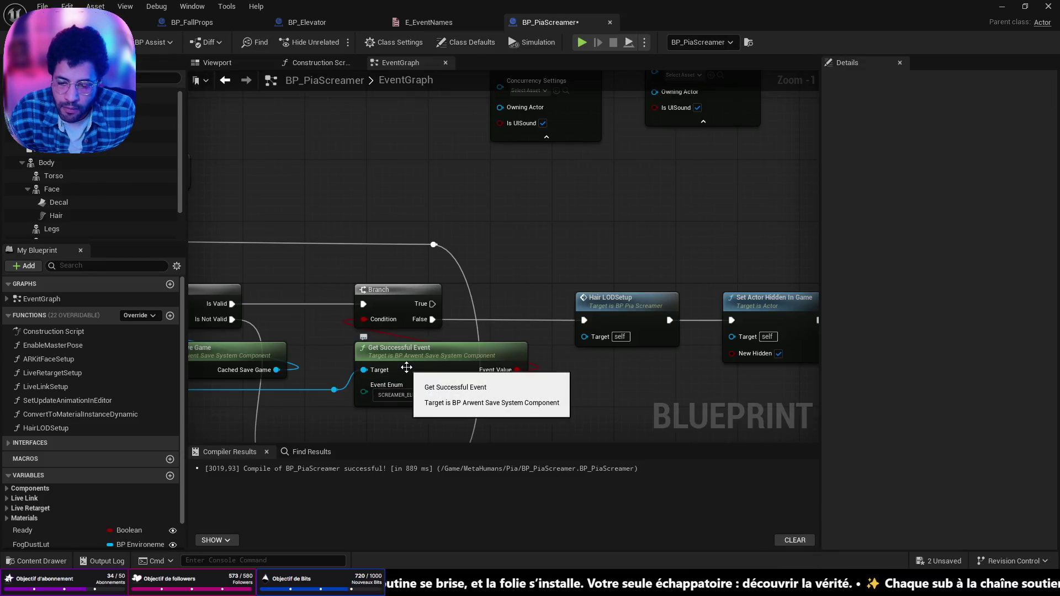
- Open WBP_MenuAndSettings from the FirstPerson Menu folder and select its New Game button
key("ctrl+space")
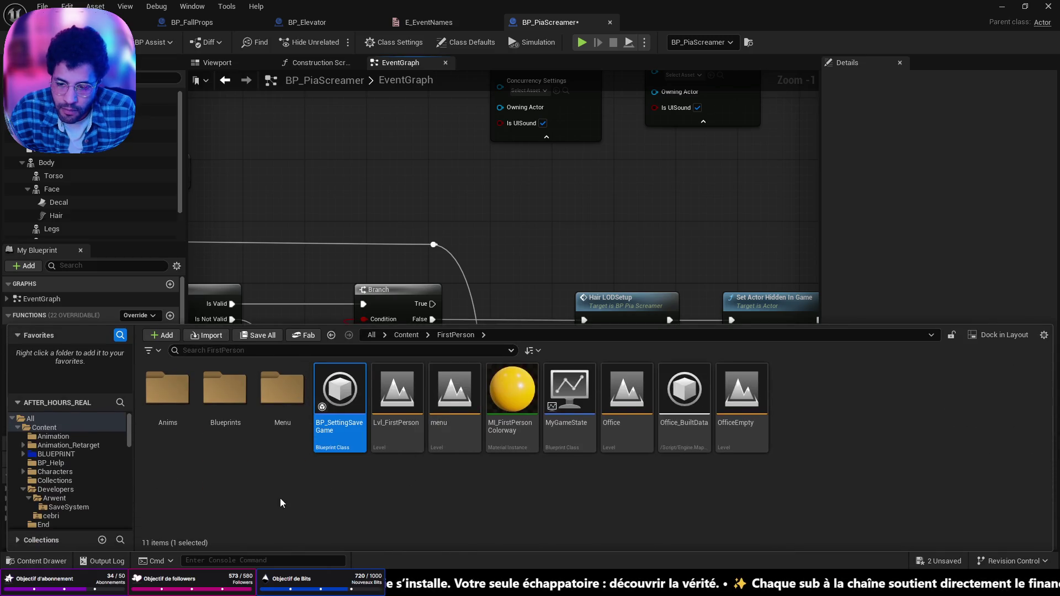
double_click(282, 392)
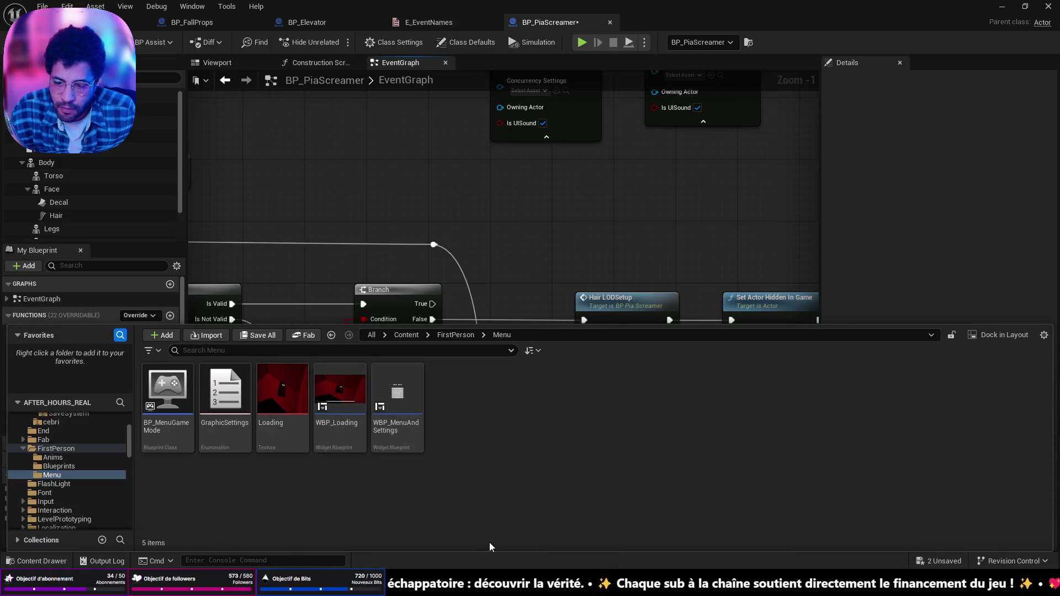
double_click(418, 402)
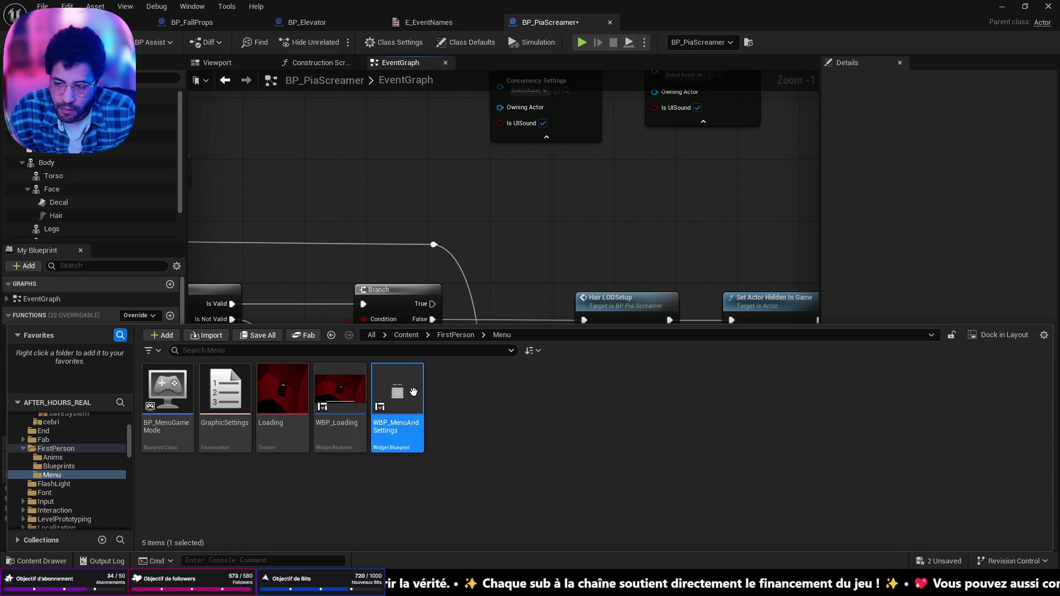
left_click(442, 310)
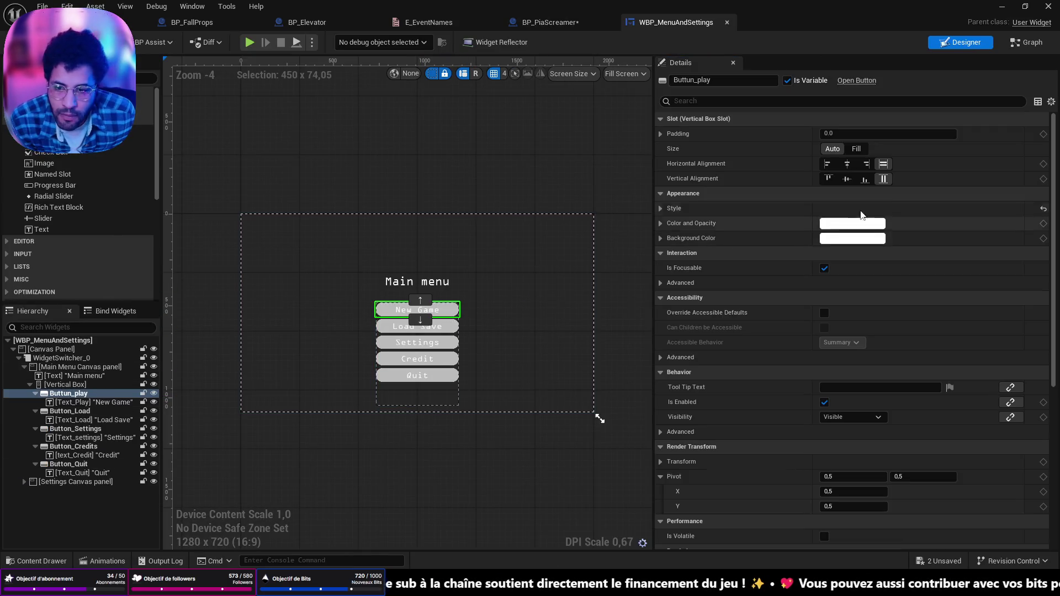
- In the widget's event graph, delete the leftover reroute node and its dangling wire
left_click(1029, 42)
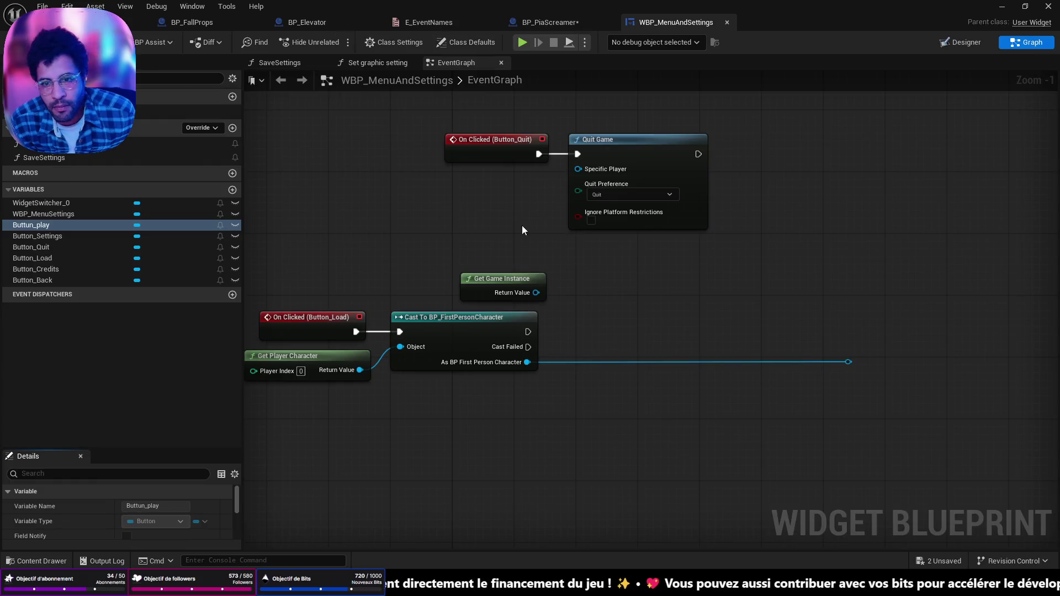
left_click_drag(965, 473, 780, 343)
key("Delete")
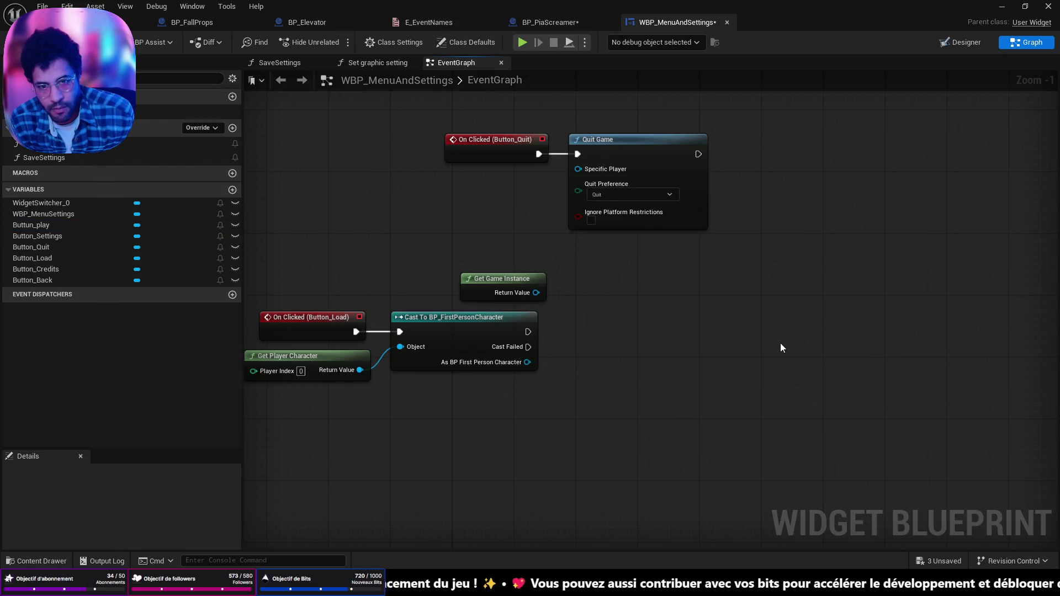
key("Home")
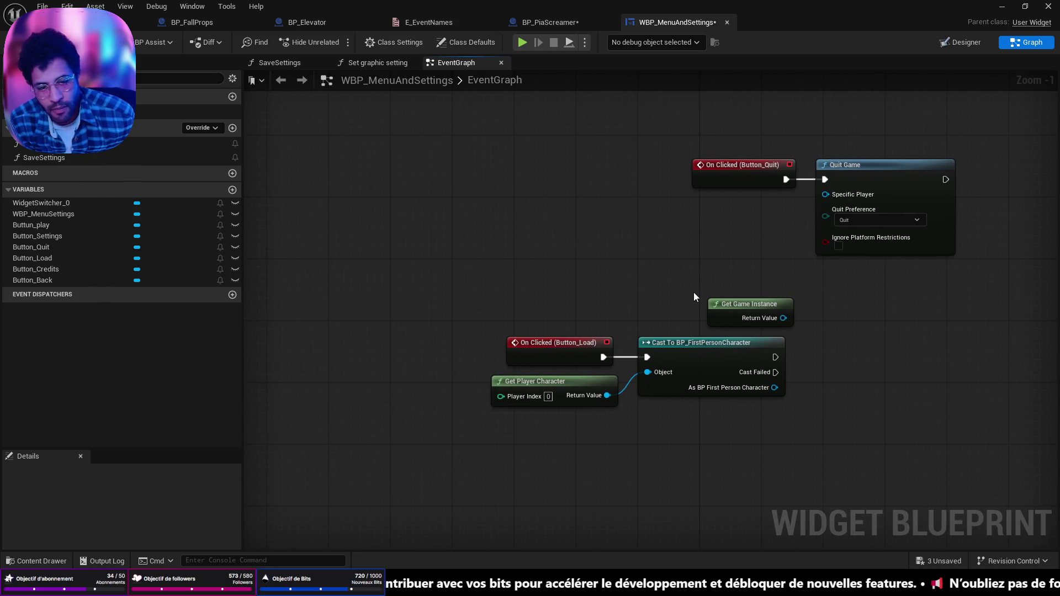
- Expand Open Level's advanced pins and move Get Player Controller down clear of it
scroll(696, 298, "down", 10)
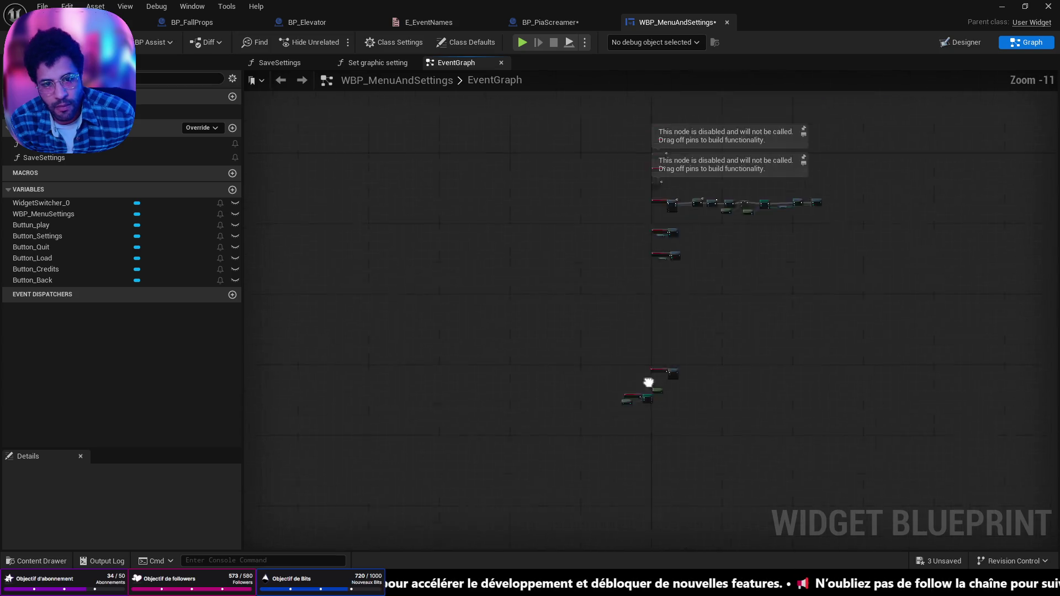
scroll(623, 457, "up", 8)
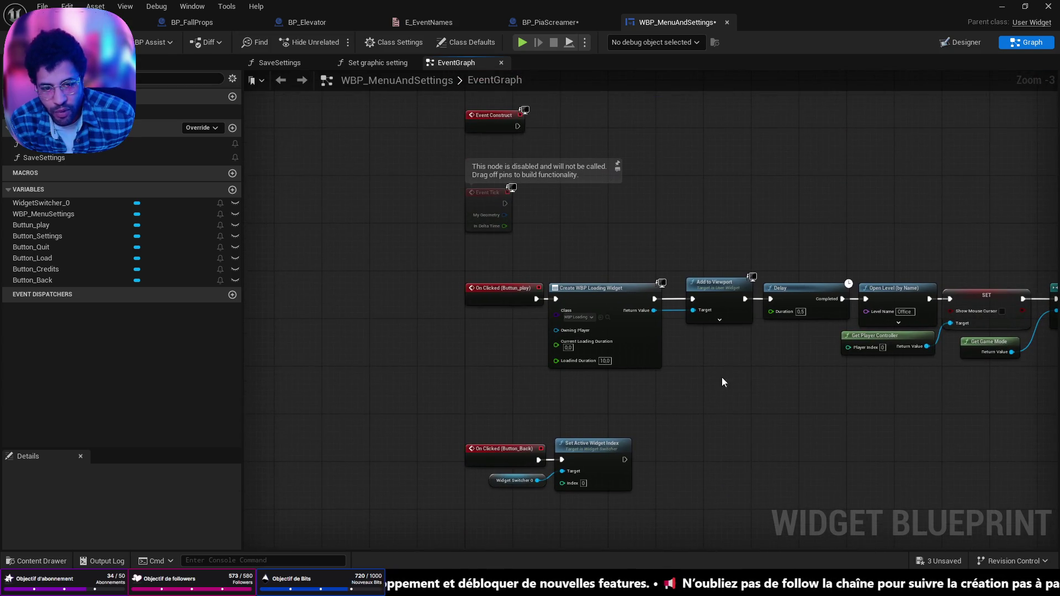
mouse_move(752, 359)
left_mouse_down()
mouse_move(139, 347)
mouse_move(245, 351)
mouse_move(377, 323)
left_mouse_up()
scroll(545, 318, "up", 3)
left_click(513, 277)
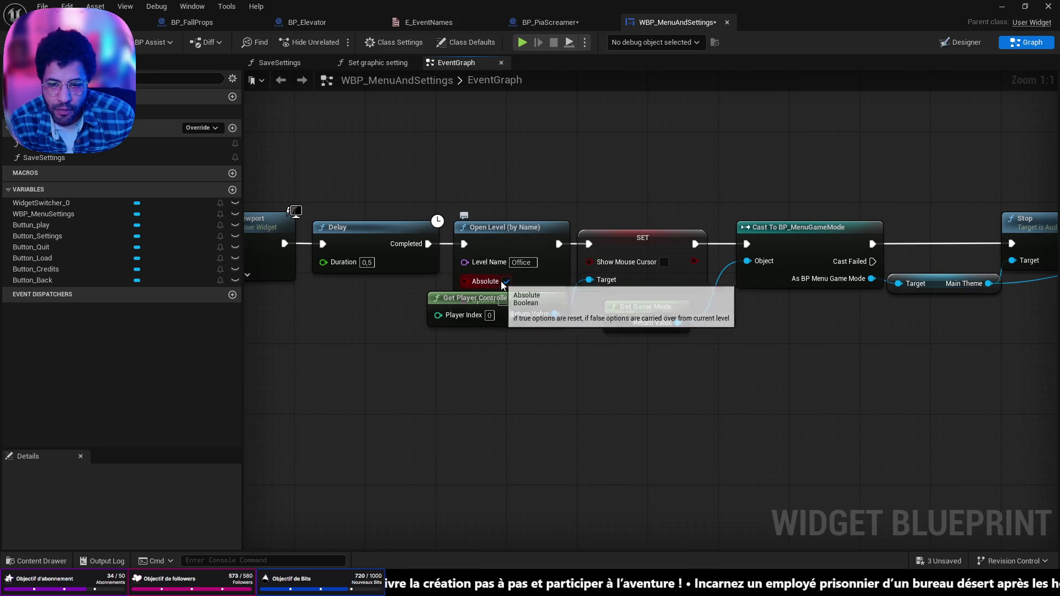
mouse_move(521, 305)
left_mouse_down()
mouse_move(529, 349)
mouse_move(547, 337)
mouse_move(839, 319)
mouse_move(540, 327)
left_mouse_up()
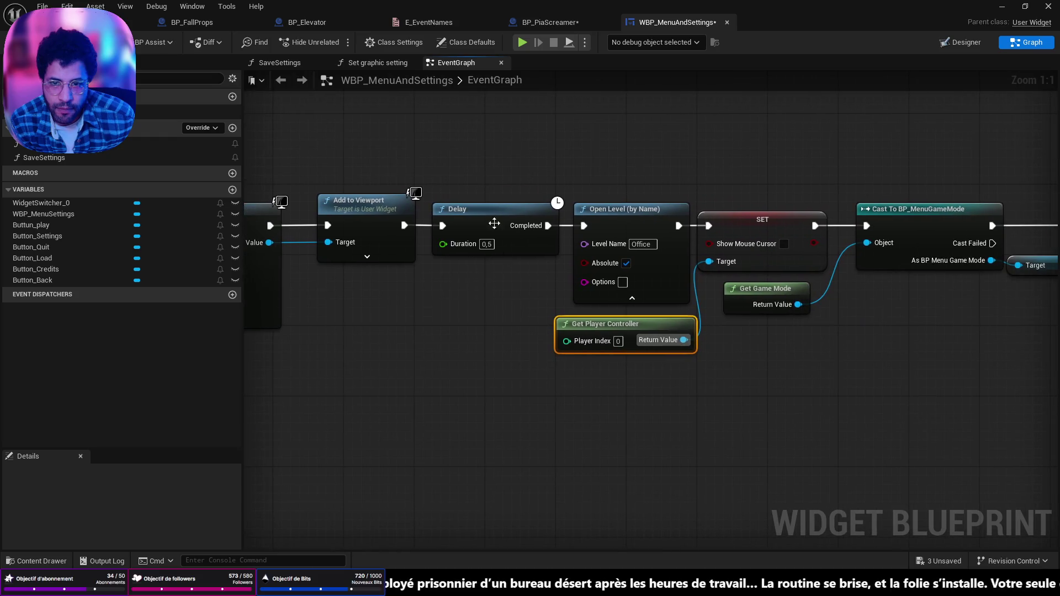
left_click(552, 22)
- In BP_PiaScreamer, add an Open Level (by Object Reference) node after Branch's True output
scroll(651, 273, "down", 3)
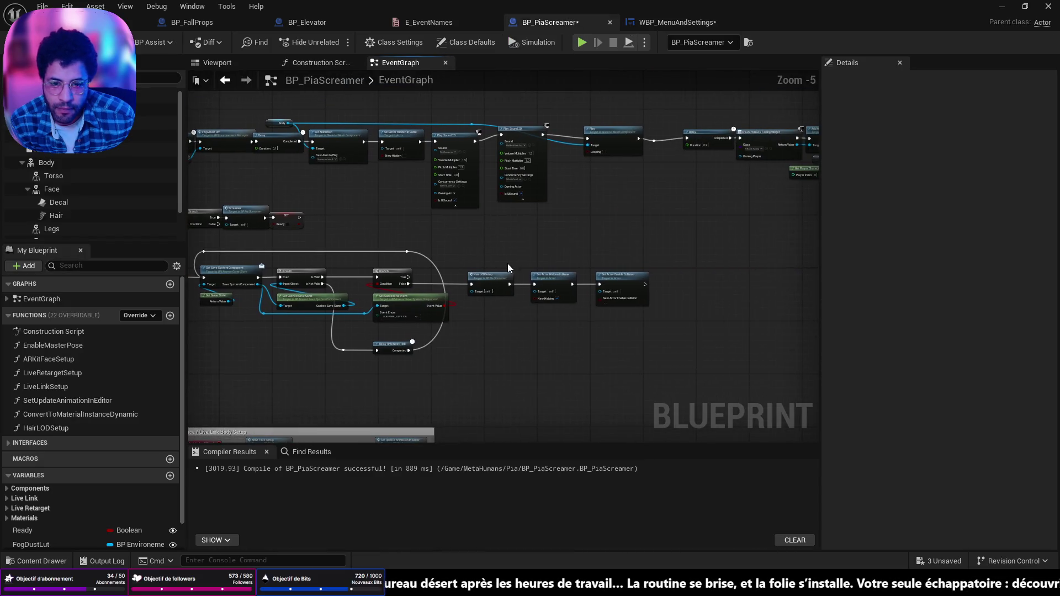
scroll(613, 273, "up", 3)
scroll(613, 273, "down", 8)
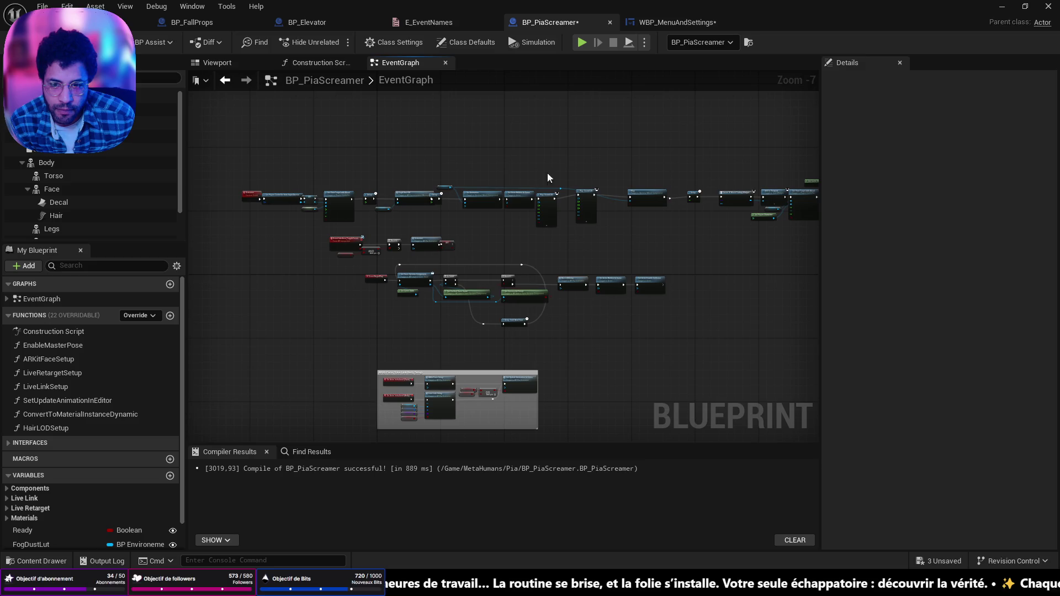
scroll(552, 282, "up", 8)
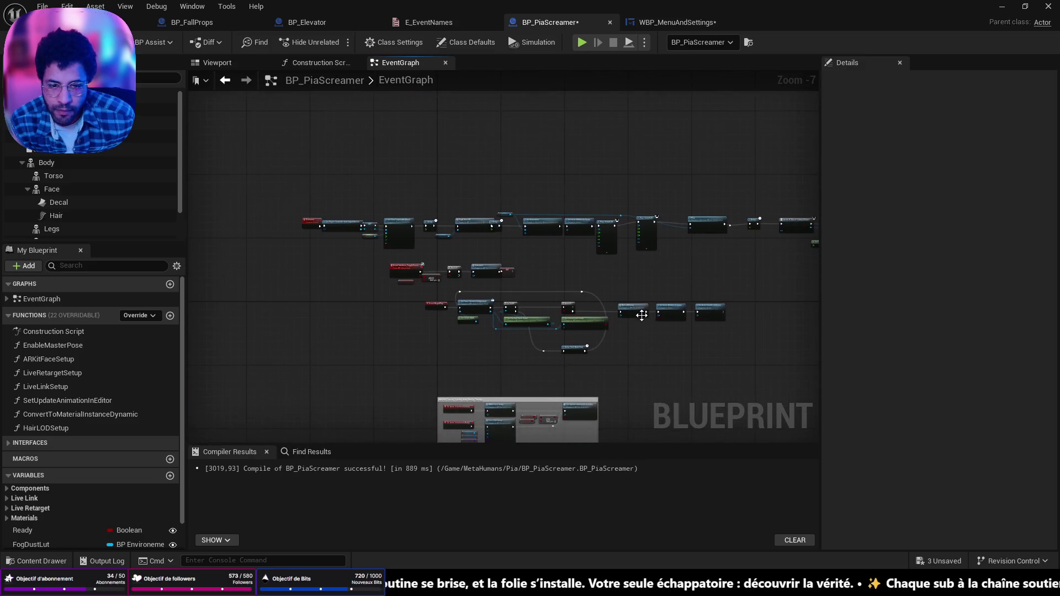
left_click_drag(542, 302, 662, 295)
left_click_drag(534, 257, 612, 189)
type("Open")
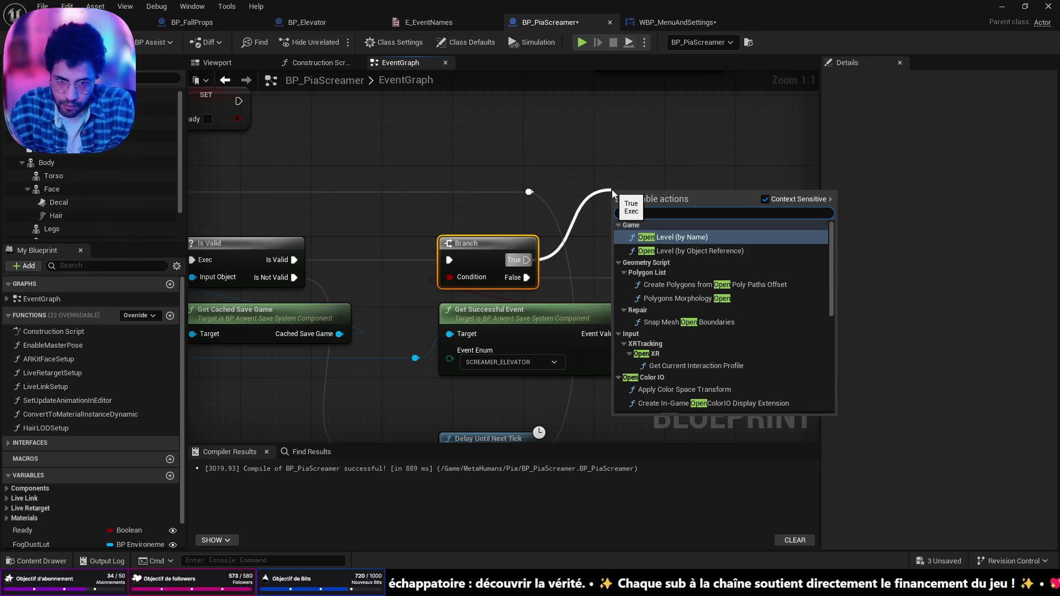
left_click(697, 252)
left_click_drag(697, 253, 662, 208)
- Set the Open Level node's level to 'menu', then save and compile the blueprint
scroll(674, 326, "down", 3)
scroll(687, 315, "down", 2)
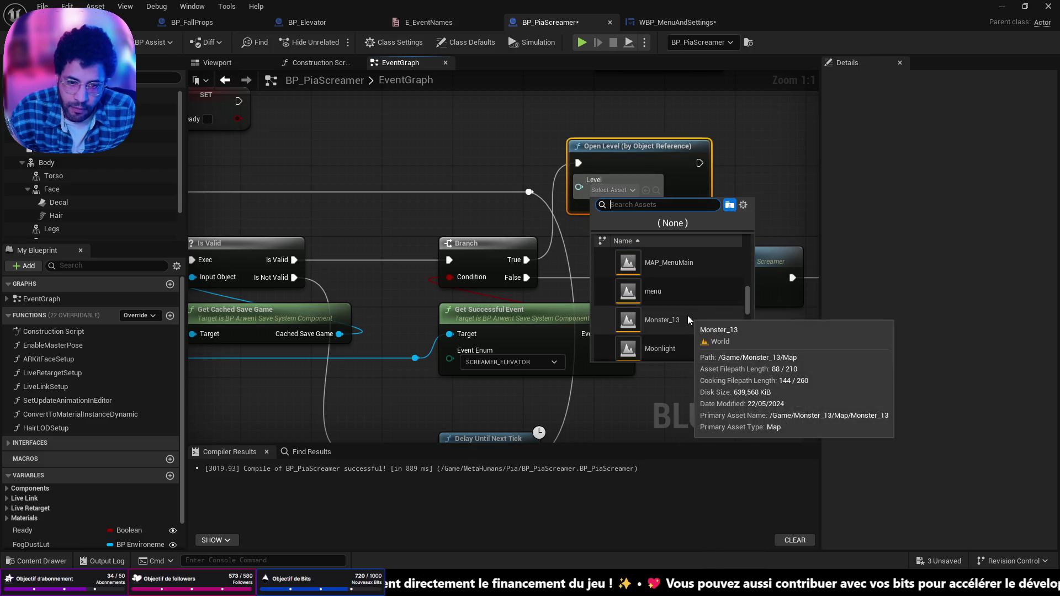
left_click(695, 295)
key("ctrl+s")
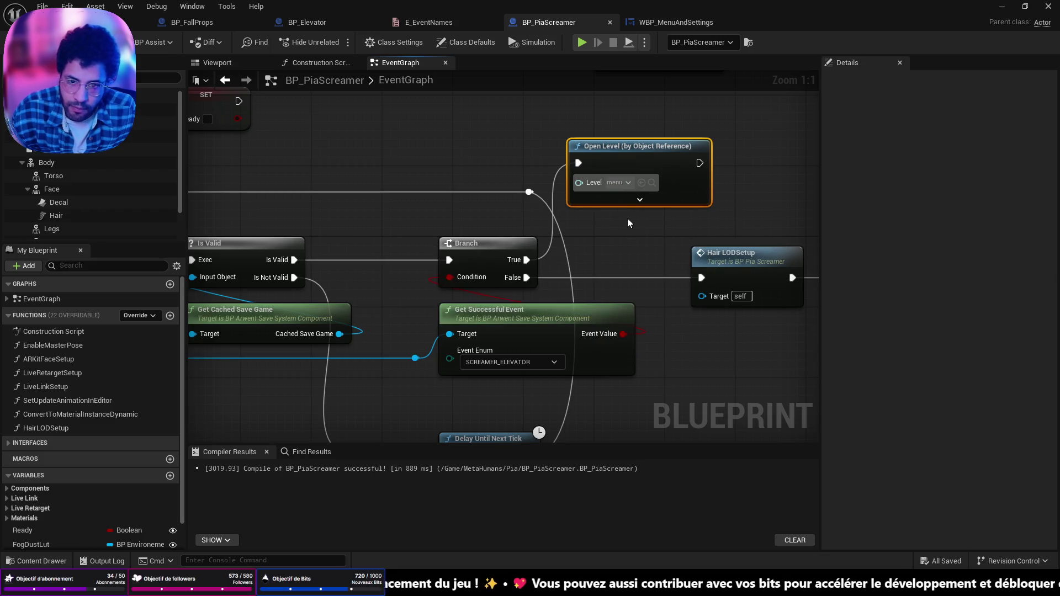
key("F7")
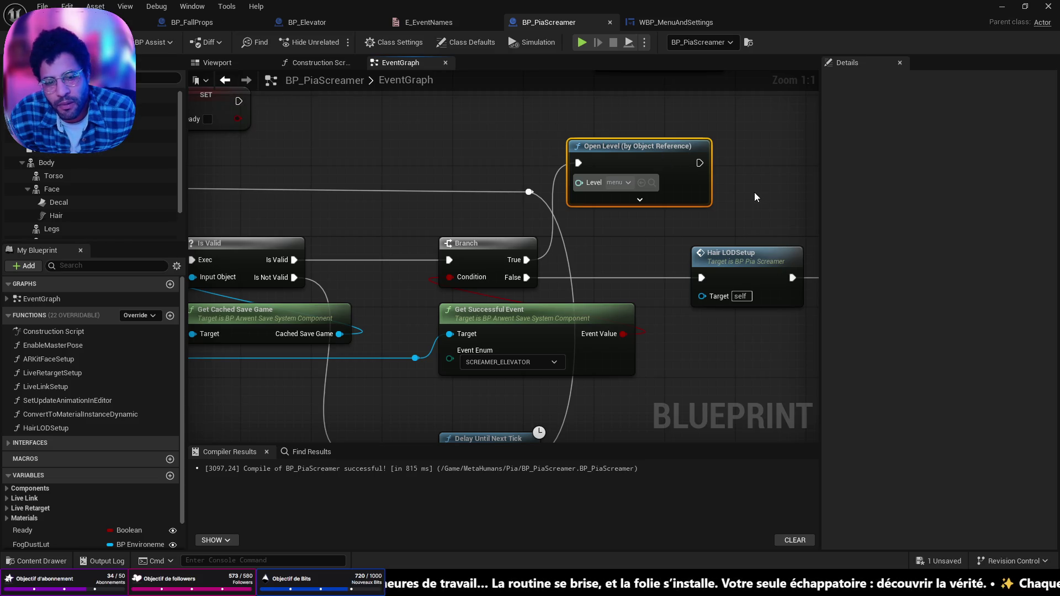
scroll(754, 192, "down", 4)
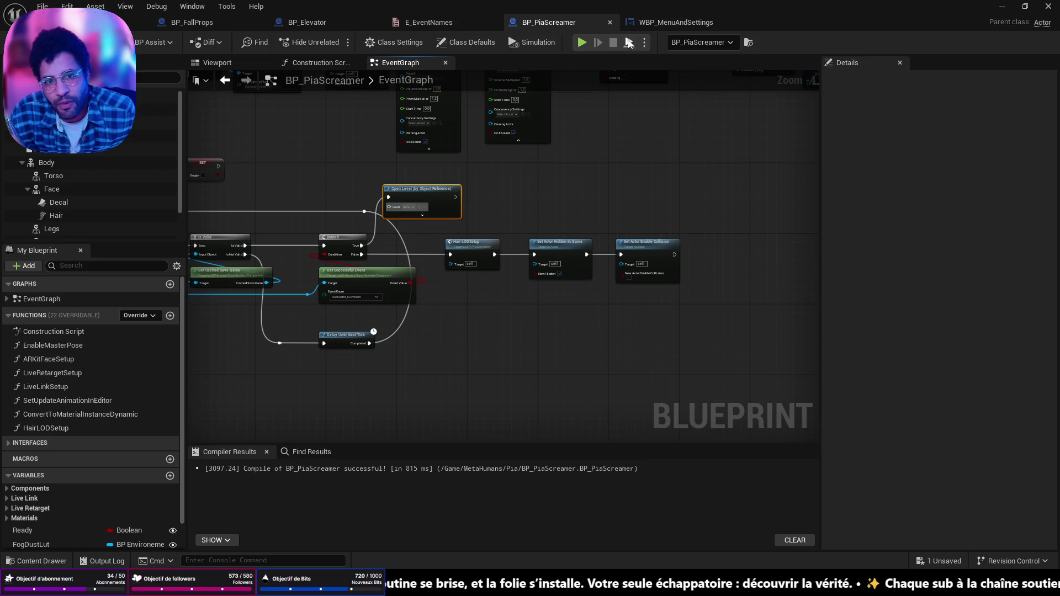
left_click(646, 23)
- Move the On Clicked (Buttun_play) event node further left
scroll(624, 225, "down", 4)
scroll(585, 276, "up", 4)
left_click_drag(585, 290, 1040, 322)
left_click_drag(670, 187, 399, 183)
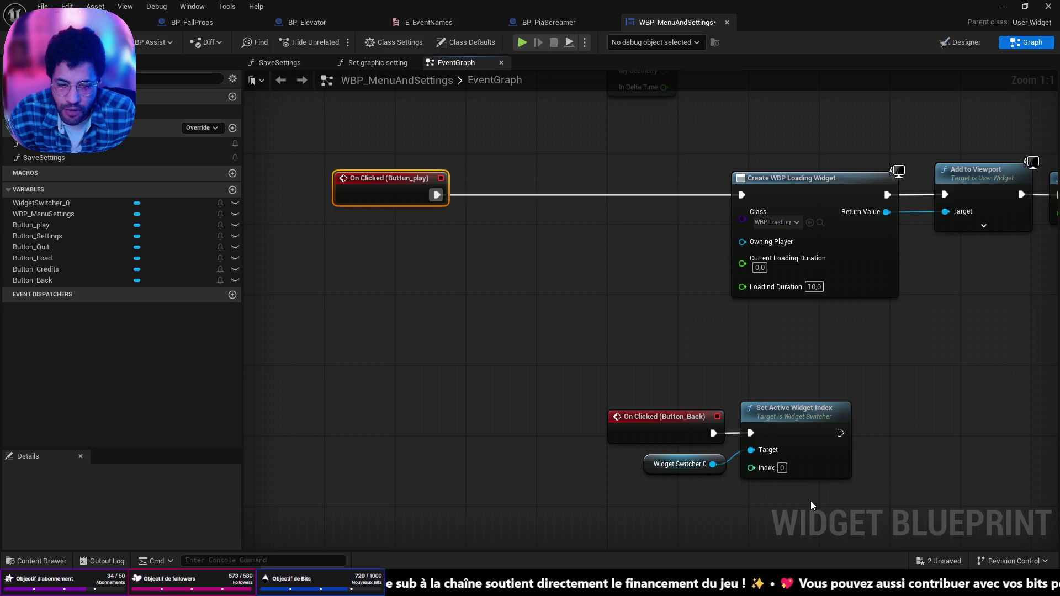
- Regroup the Button_Load click nodes (Load, Cast, Get Player Character) beside the other click events
scroll(580, 316, "down", 3)
left_click_drag(580, 316, 557, 226)
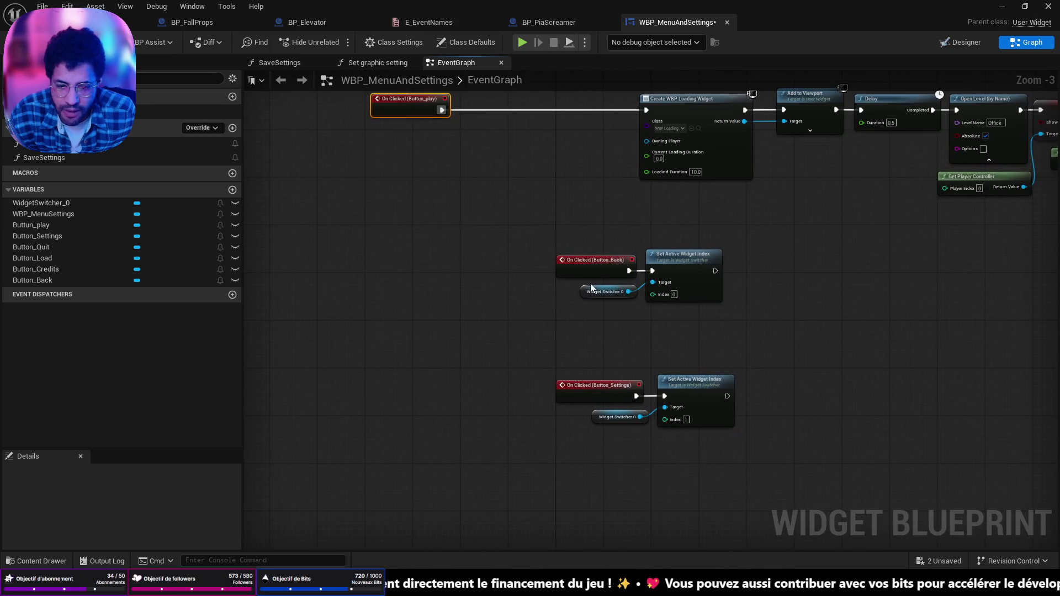
mouse_move(707, 239)
left_mouse_down()
mouse_move(596, 372)
mouse_move(607, 409)
mouse_move(578, 412)
mouse_move(662, 316)
left_mouse_up()
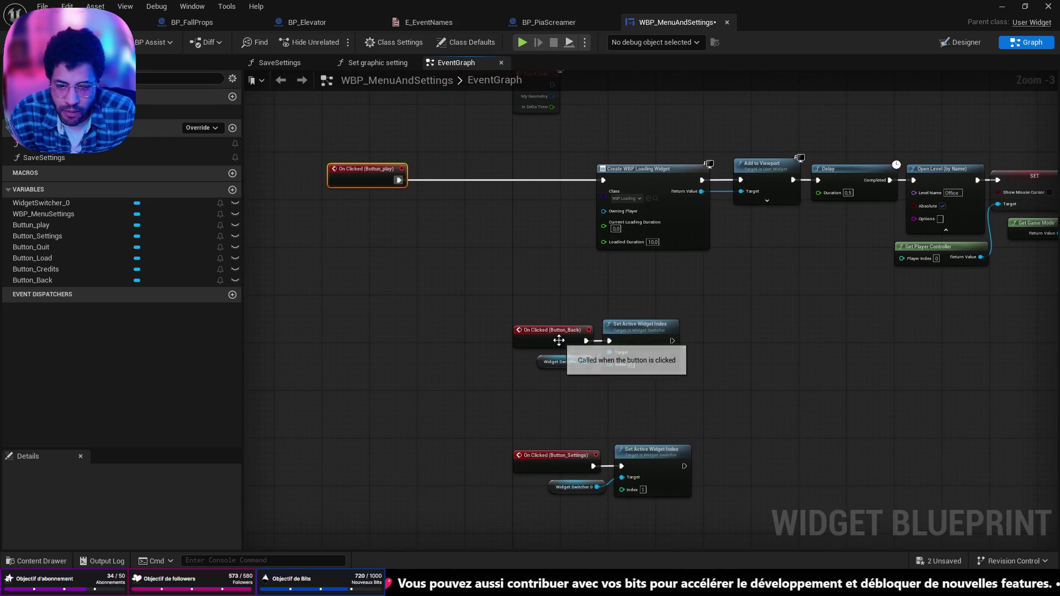
scroll(547, 331, "down", 6)
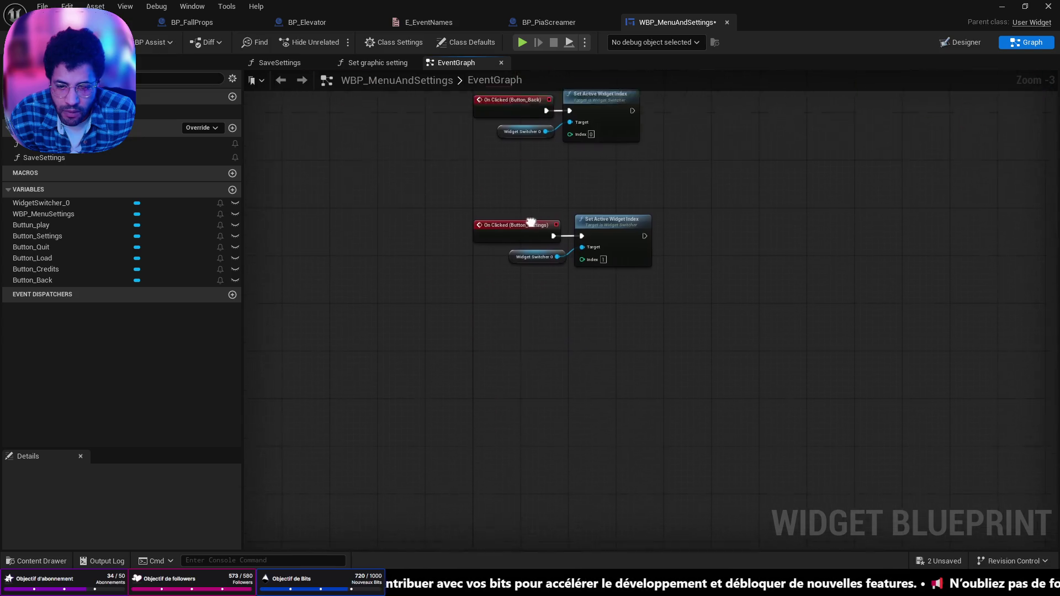
scroll(574, 301, "up", 6)
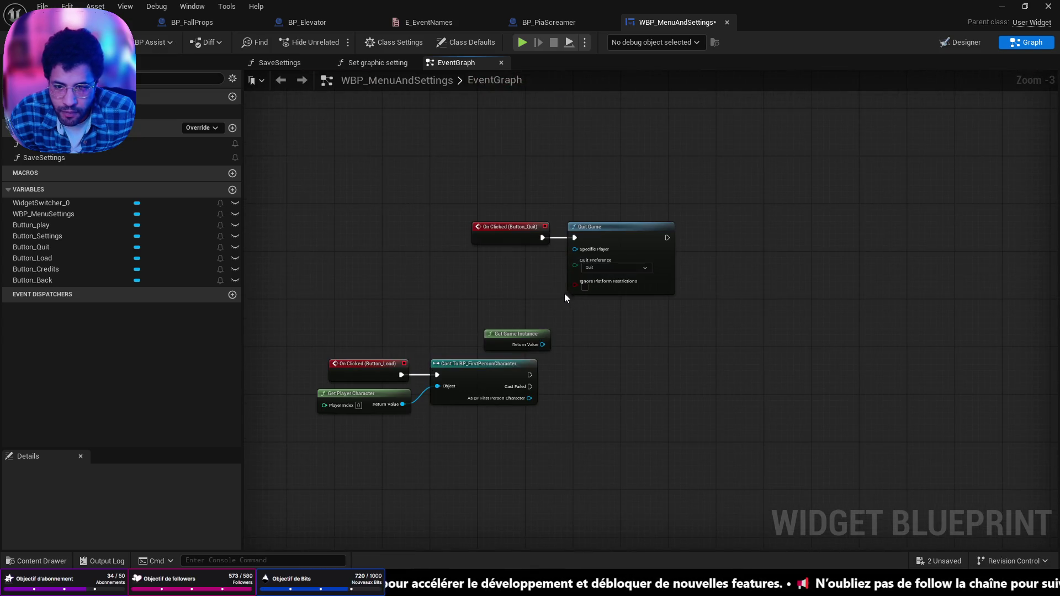
left_click_drag(595, 439, 275, 360)
mouse_move(462, 366)
left_mouse_down()
mouse_move(319, 1)
mouse_move(425, 59)
mouse_move(403, 38)
mouse_move(413, 49)
mouse_move(429, 364)
mouse_move(409, 381)
mouse_move(393, 371)
left_mouse_up()
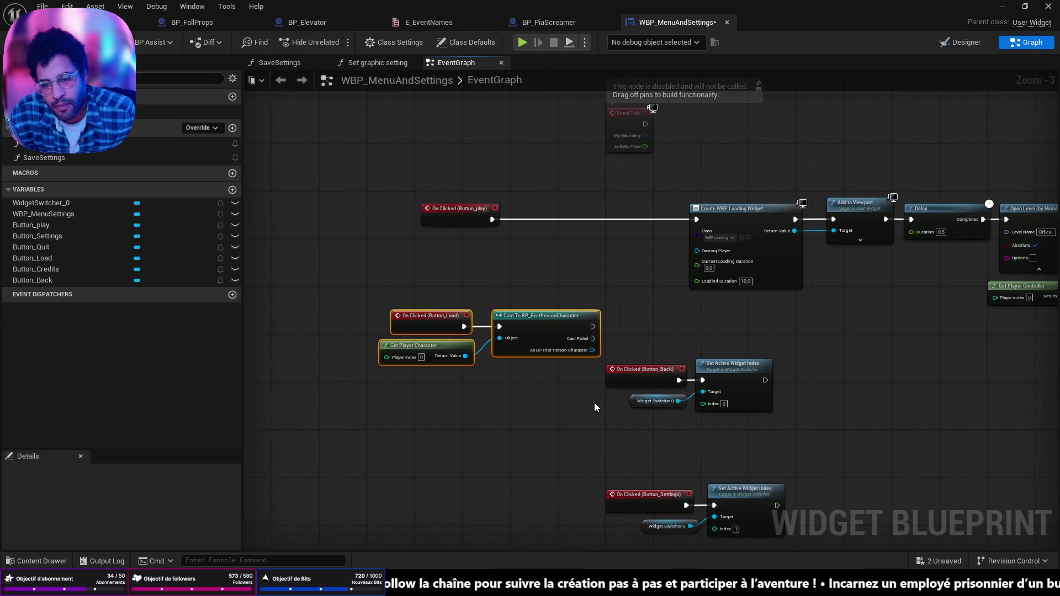
left_click_drag(538, 327, 418, 285)
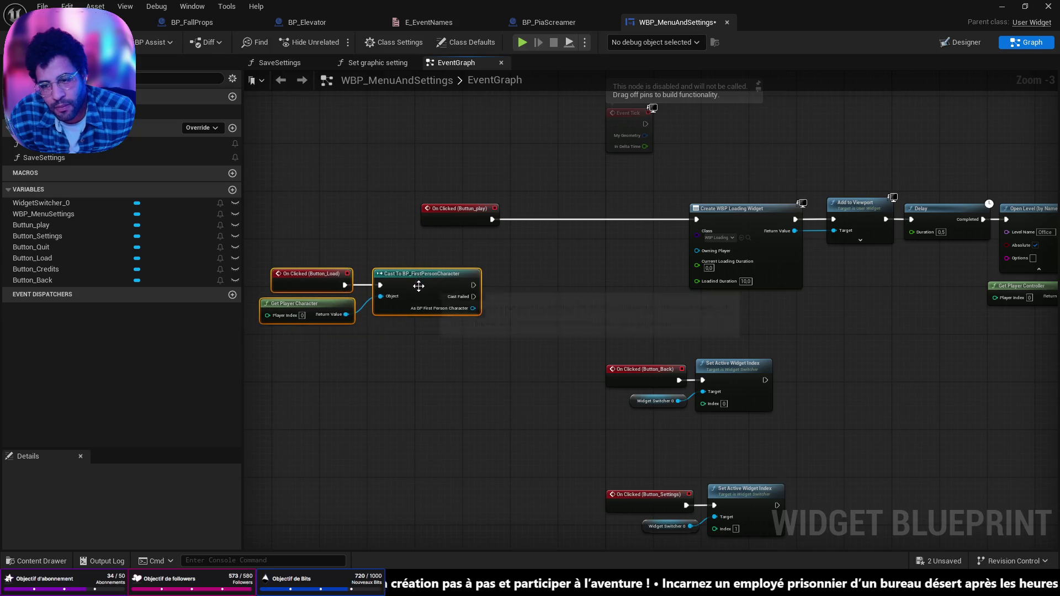
left_click(560, 345)
- Browse the Content Drawer to the Developers > Arwent folder
key("ctrl+space")
scroll(122, 444, "up", 4)
left_click(44, 427)
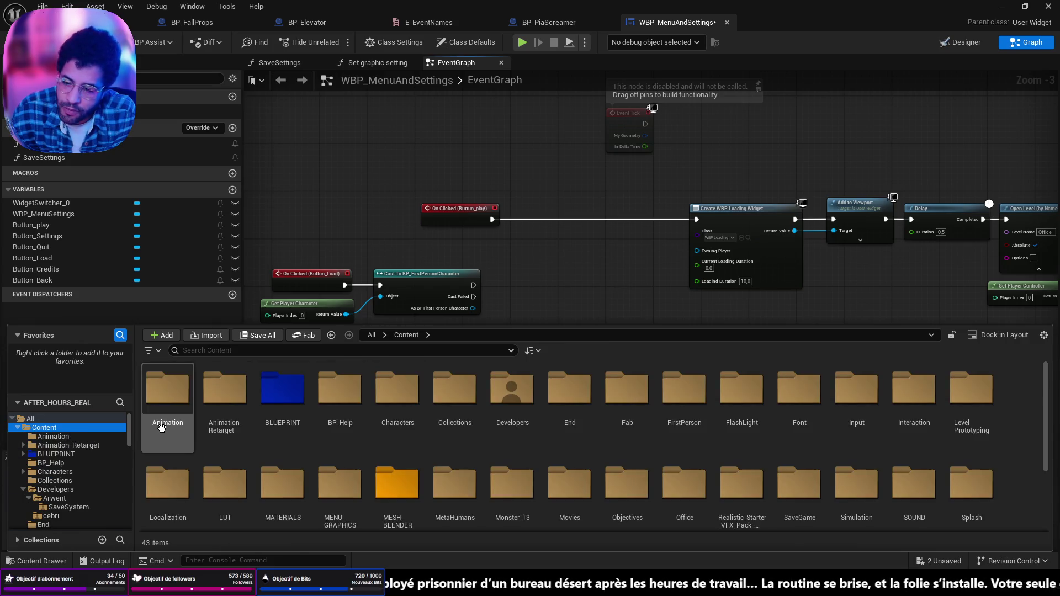
double_click(529, 375)
double_click(176, 395)
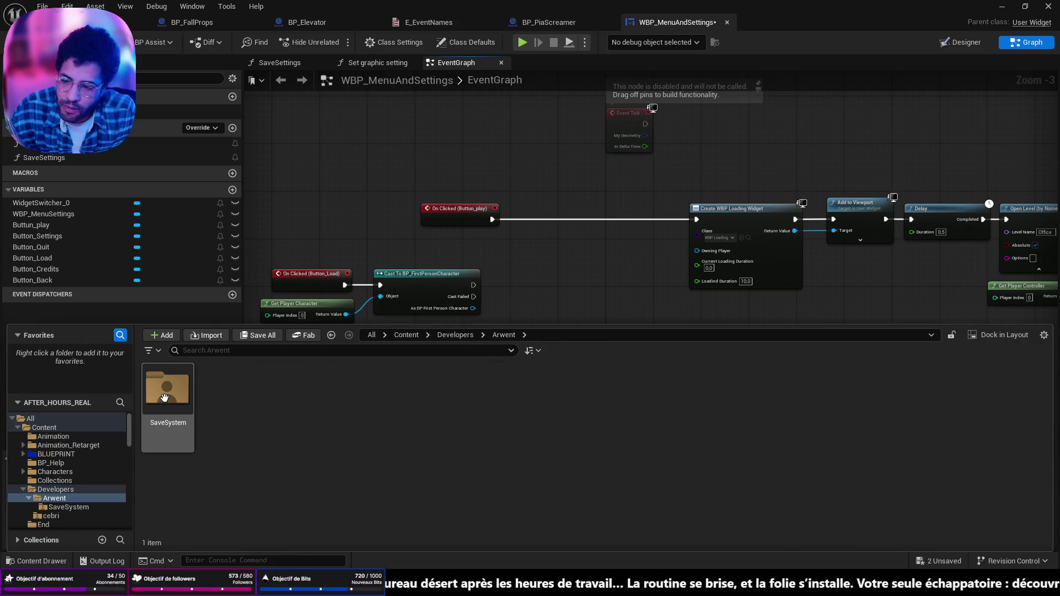
- Open BP_ArwentGameInstance from SaveSystem and inspect its Event WriteSaveGame and Save Game to Slot nodes
double_click(183, 401)
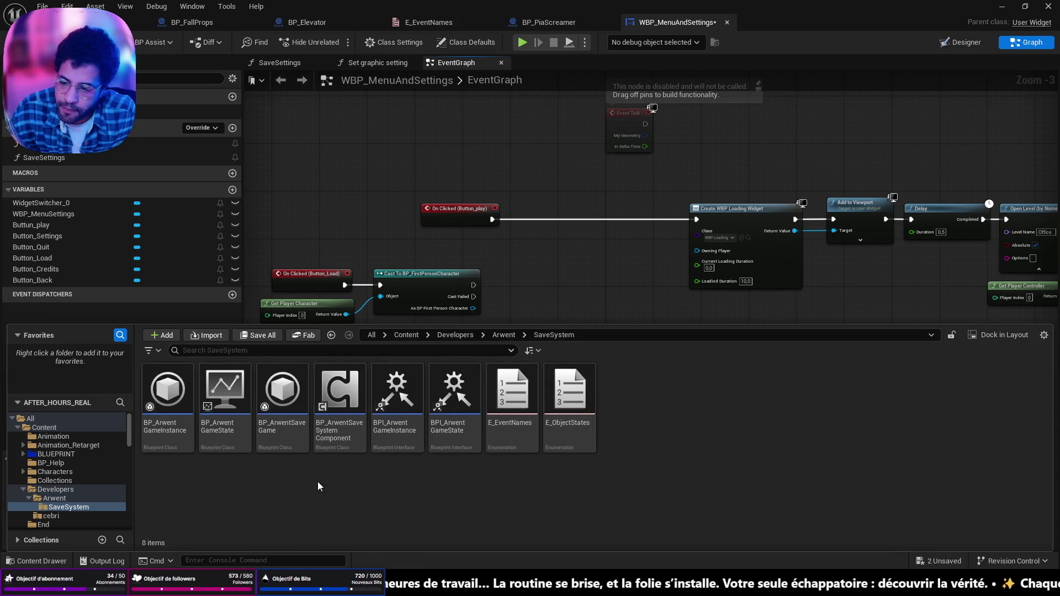
left_click(173, 390)
double_click(173, 389)
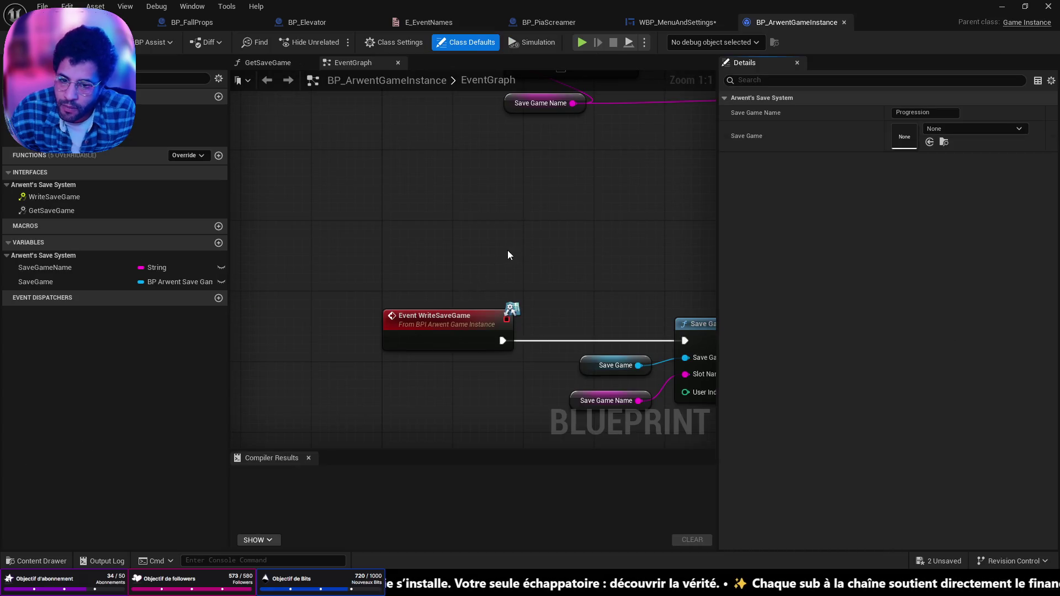
scroll(426, 204, "down", 2)
scroll(424, 270, "up", 2)
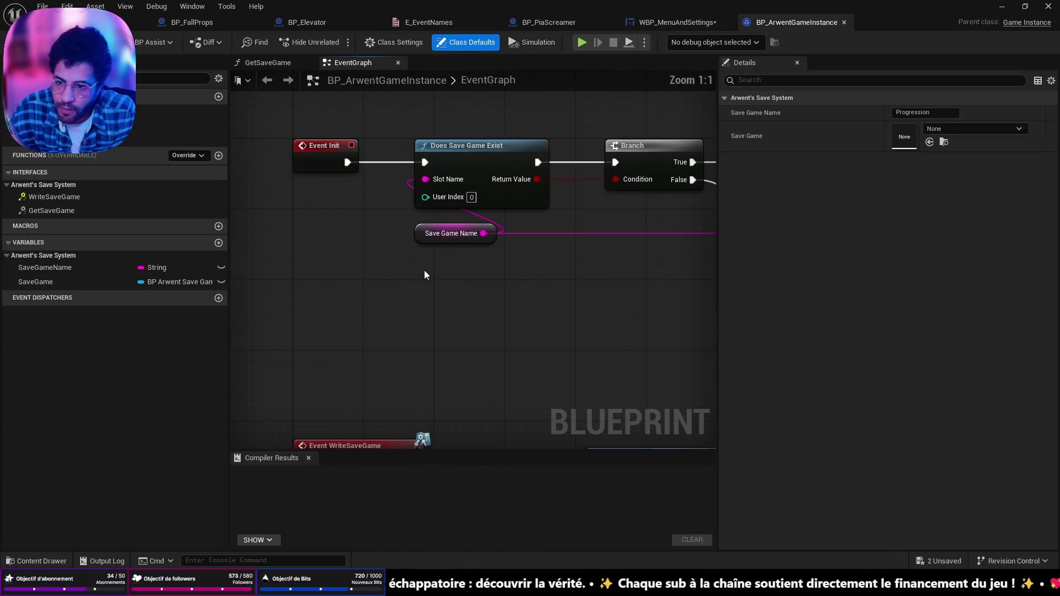
scroll(424, 270, "down", 1)
mouse_move(476, 328)
left_mouse_down()
mouse_move(504, 246)
mouse_move(497, 261)
left_mouse_up()
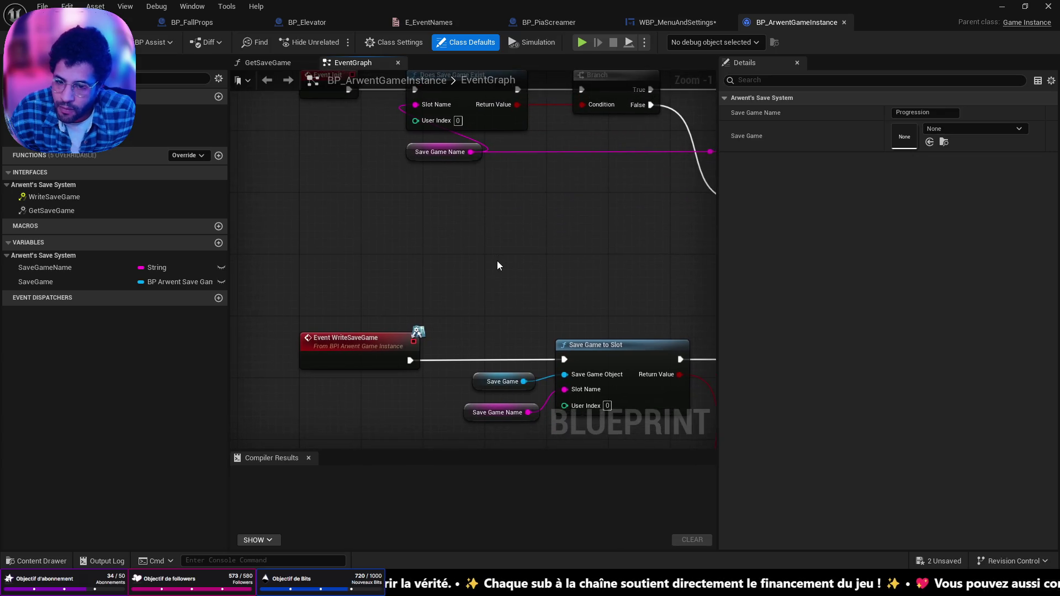
scroll(498, 261, "down", 1)
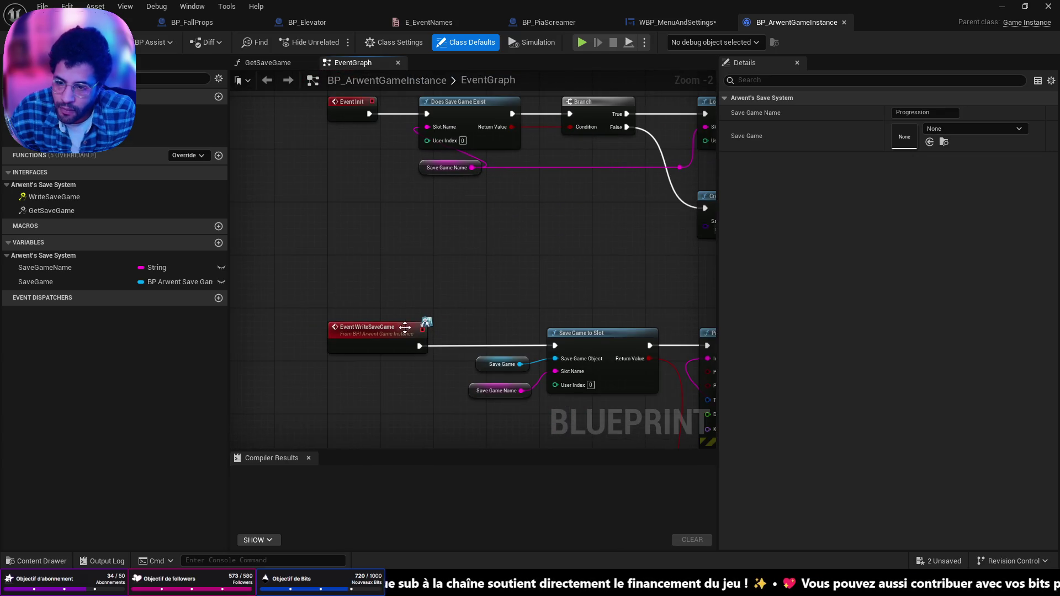
mouse_move(647, 312)
left_mouse_down()
mouse_move(576, 293)
mouse_move(403, 182)
mouse_move(387, 150)
mouse_move(353, 183)
mouse_move(407, 230)
mouse_move(398, 225)
mouse_move(522, 198)
left_mouse_up()
- Review the load/create save branches and frame the Event Init chain at 1:1 zoom
mouse_move(415, 206)
left_mouse_down()
mouse_move(468, 295)
mouse_move(520, 294)
mouse_move(603, 418)
mouse_move(473, 392)
left_mouse_up()
left_click_drag(53, 432, 566, 439)
key("ctrl+space")
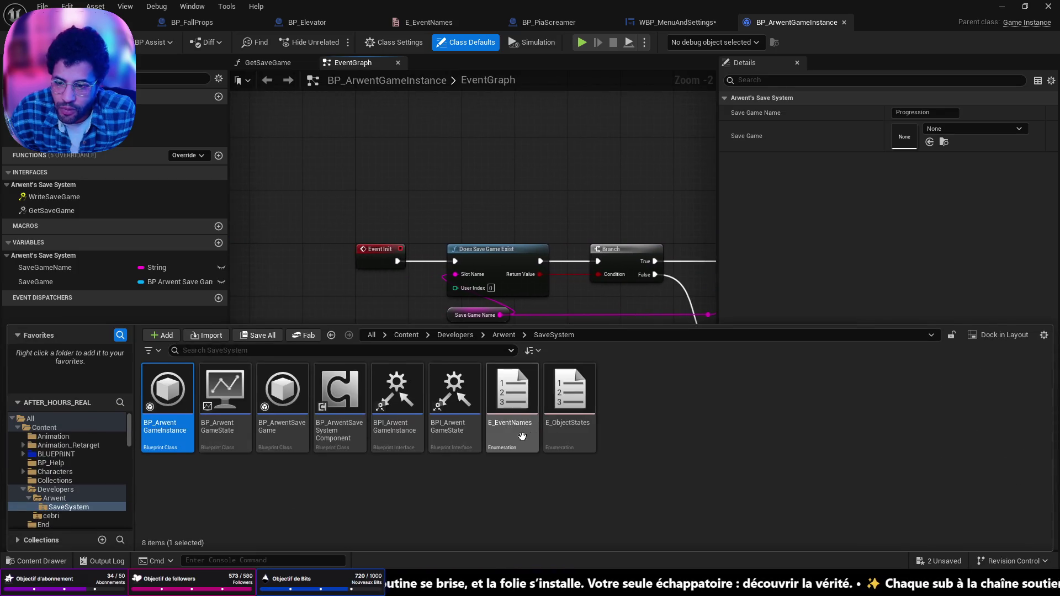
key("ctrl+space")
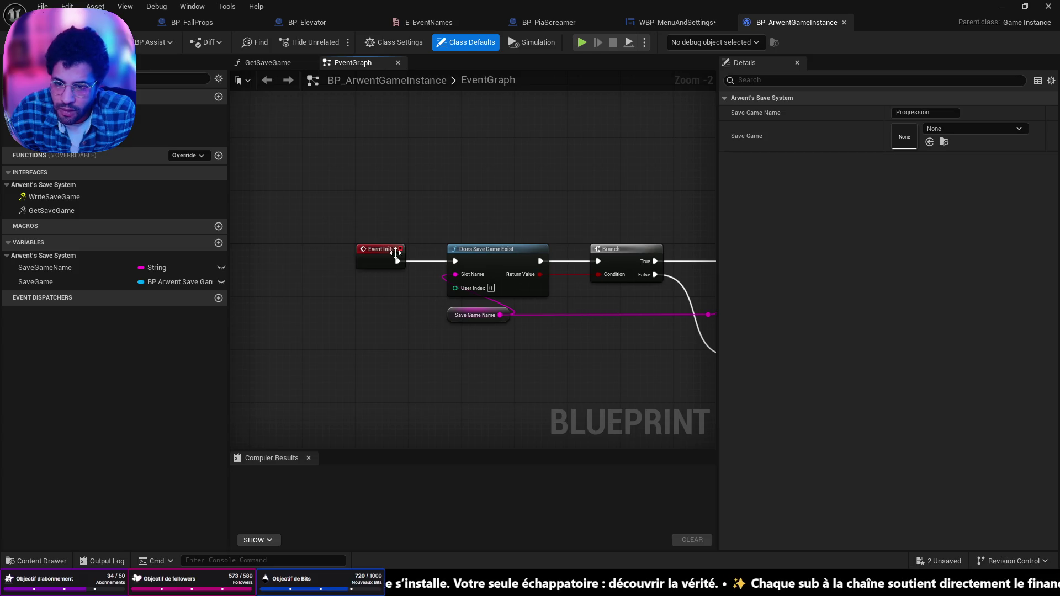
mouse_move(549, 305)
left_mouse_down()
mouse_move(482, 262)
mouse_move(601, 265)
mouse_move(481, 261)
mouse_move(513, 270)
mouse_move(429, 280)
mouse_move(463, 279)
mouse_move(103, 238)
mouse_move(533, 244)
mouse_move(401, 253)
left_mouse_up()
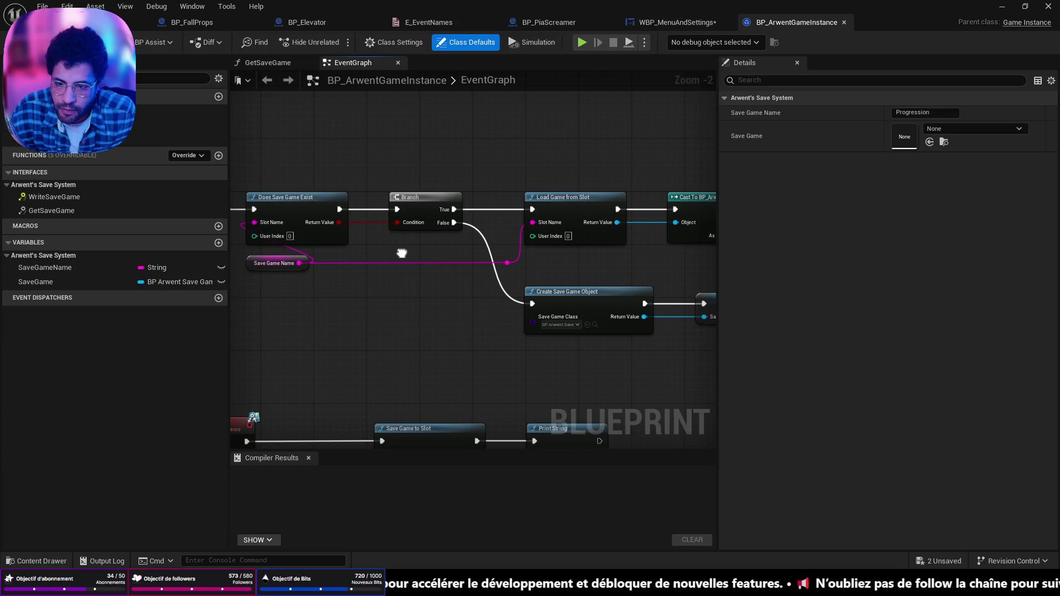
scroll(452, 263, "up", 2)
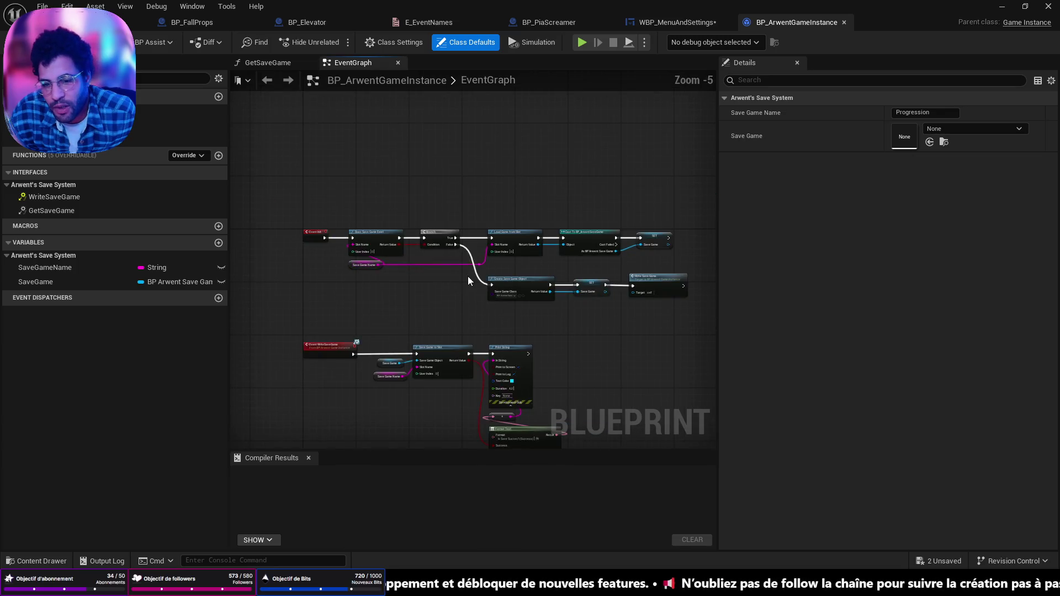
scroll(468, 277, "down", 3)
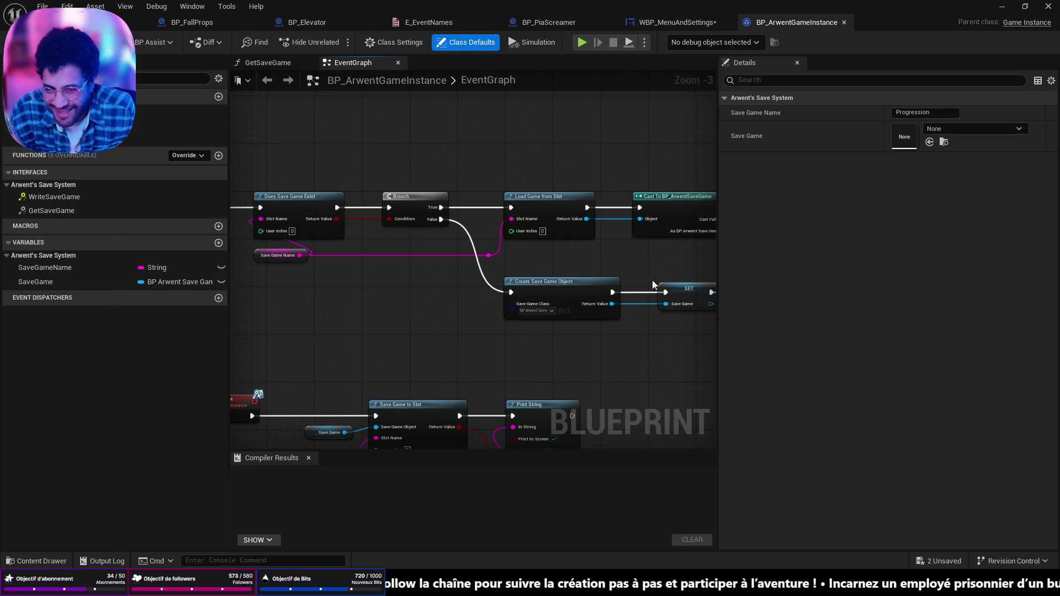
left_click_drag(716, 371, 901, 370)
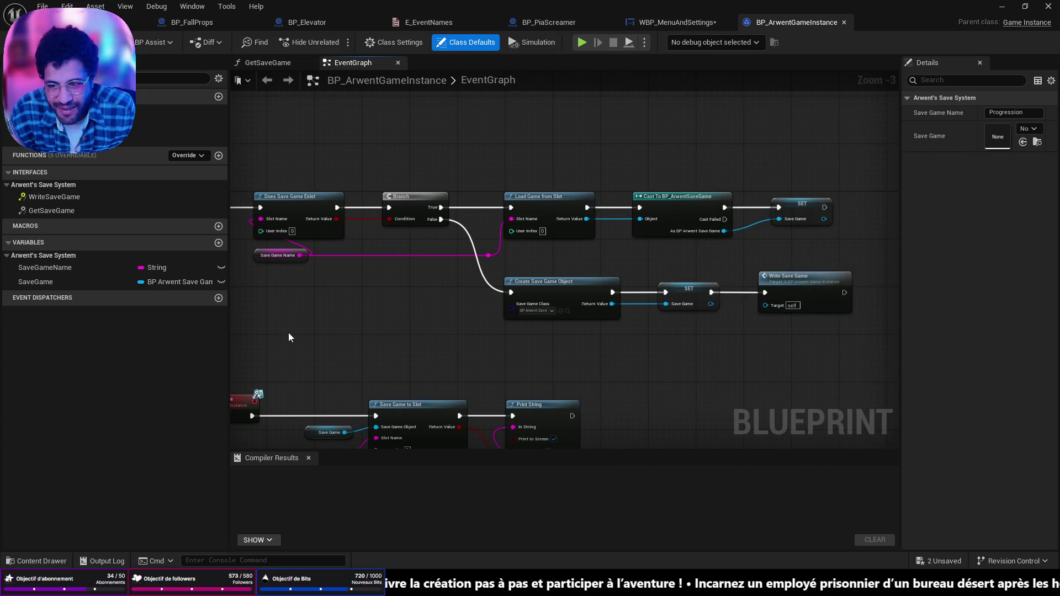
left_click_drag(288, 338, 521, 358)
scroll(525, 311, "up", 3)
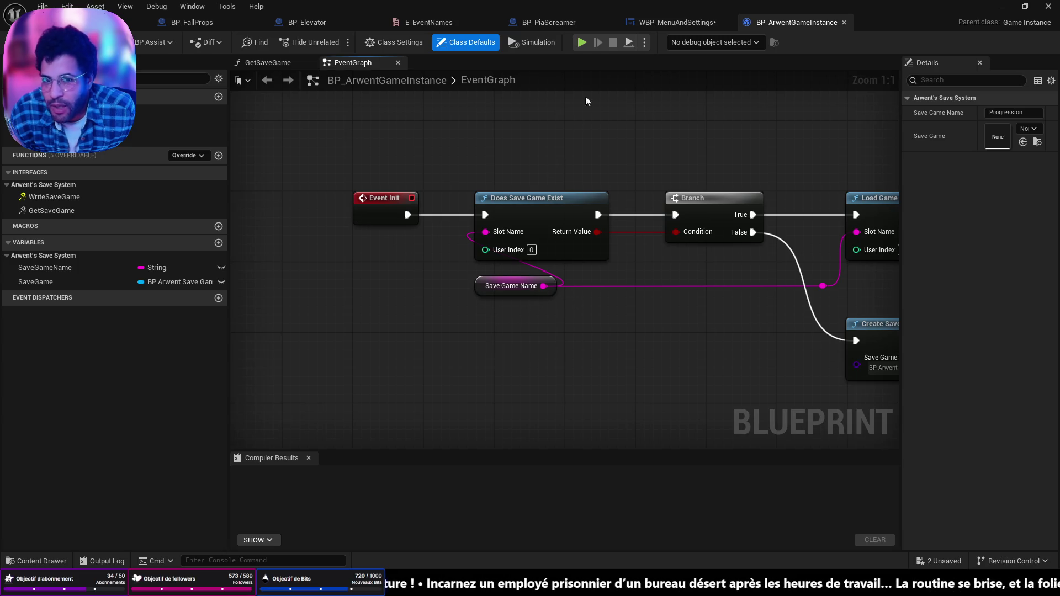
- Shift On Clicked (Buttun_play) left in the menu widget and Save Game Name left in the game instance
left_click(650, 23)
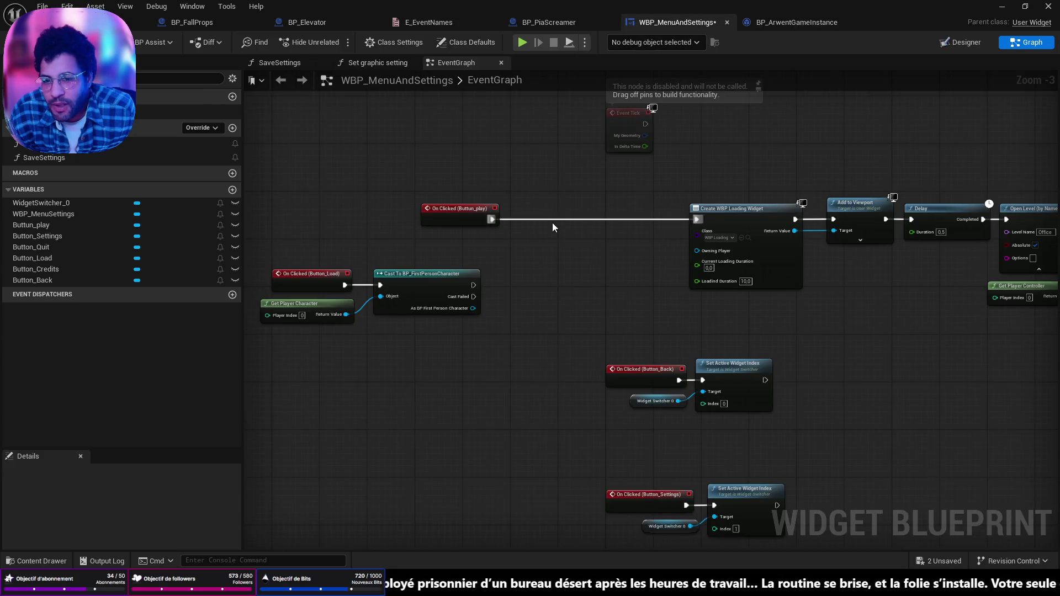
left_click_drag(464, 210, 363, 211)
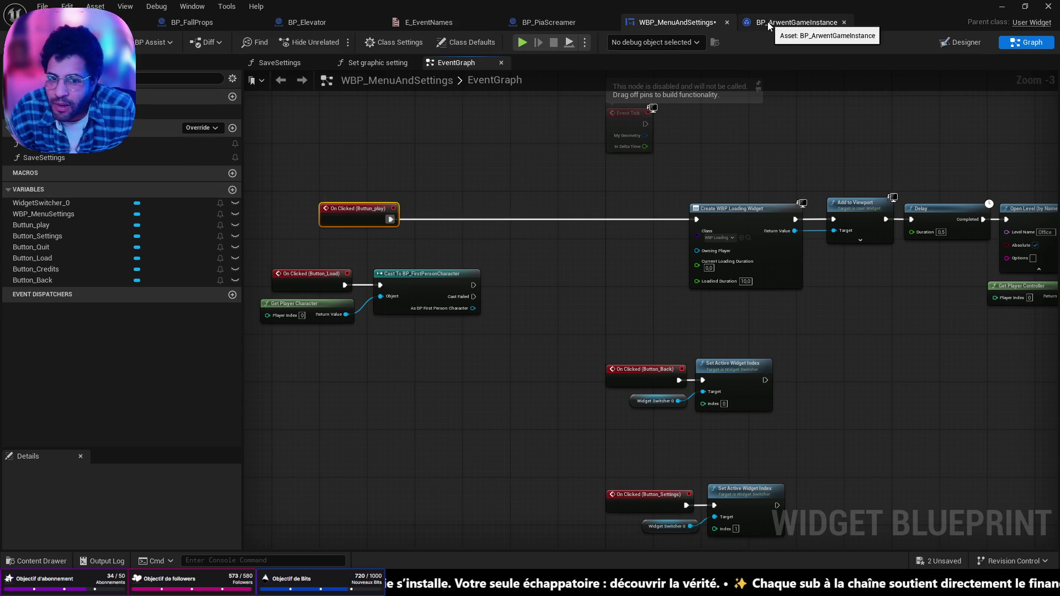
left_click(797, 22)
left_click_drag(502, 289, 398, 281)
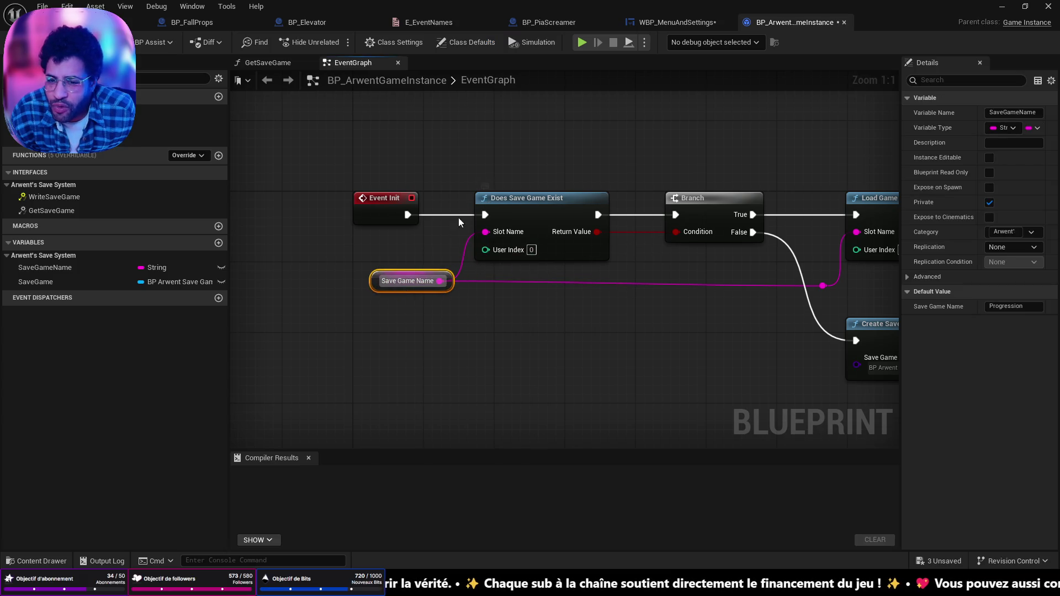
- Trace the save-creation branch to Write Save Game and jump to the WriteSaveGame event
mouse_move(570, 255)
left_mouse_down()
mouse_move(345, 255)
mouse_move(344, 182)
left_mouse_up()
mouse_move(668, 269)
left_mouse_down()
mouse_move(397, 252)
mouse_move(521, 253)
left_mouse_up()
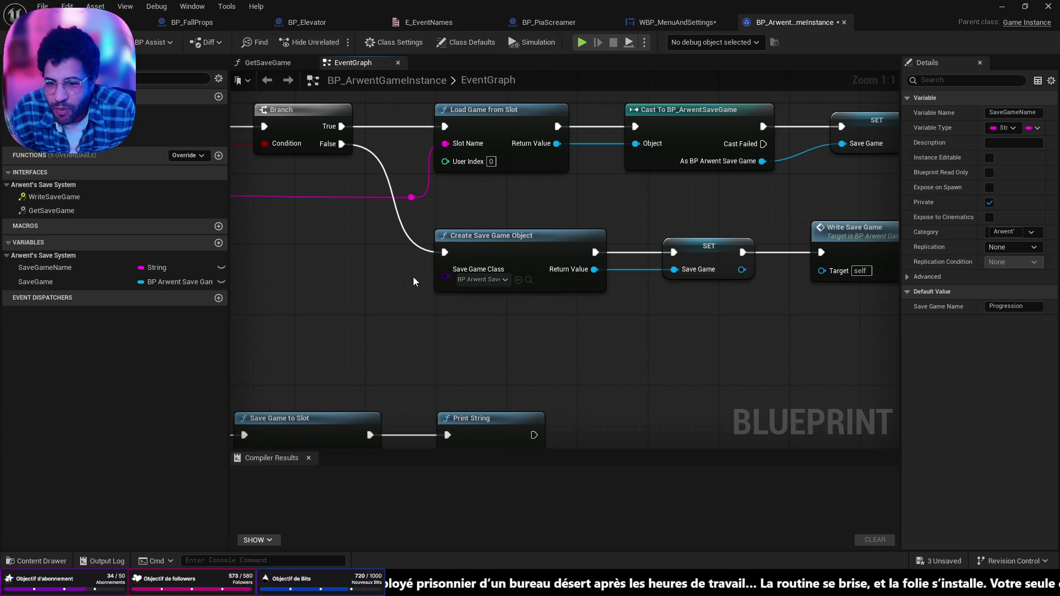
scroll(411, 275, "down", 2)
mouse_move(339, 257)
left_mouse_down()
mouse_move(572, 212)
mouse_move(552, 268)
mouse_move(517, 282)
left_mouse_up()
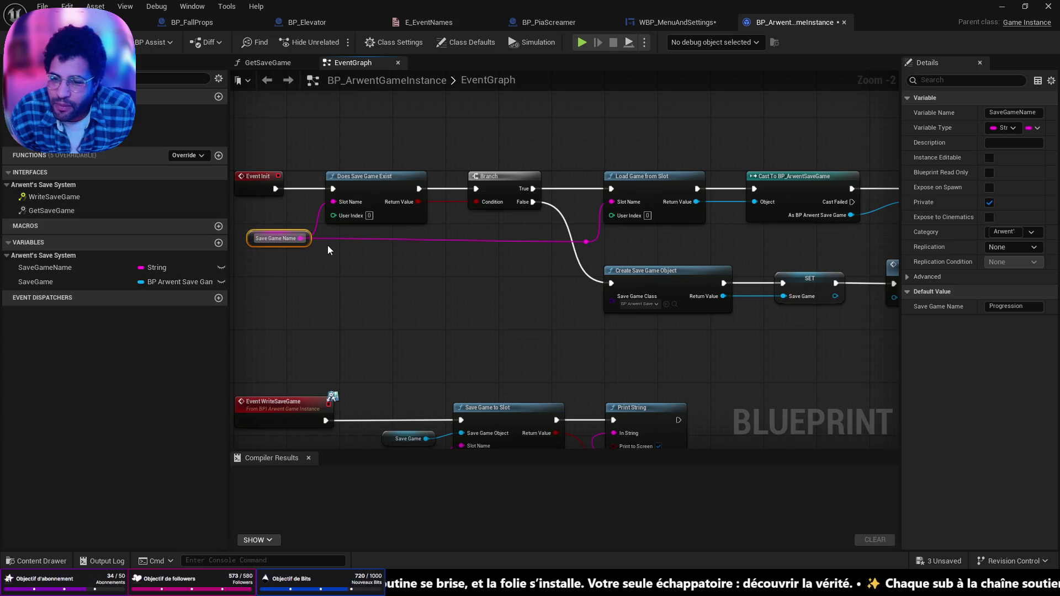
mouse_move(329, 287)
left_mouse_down()
mouse_move(474, 299)
mouse_move(472, 279)
left_mouse_up()
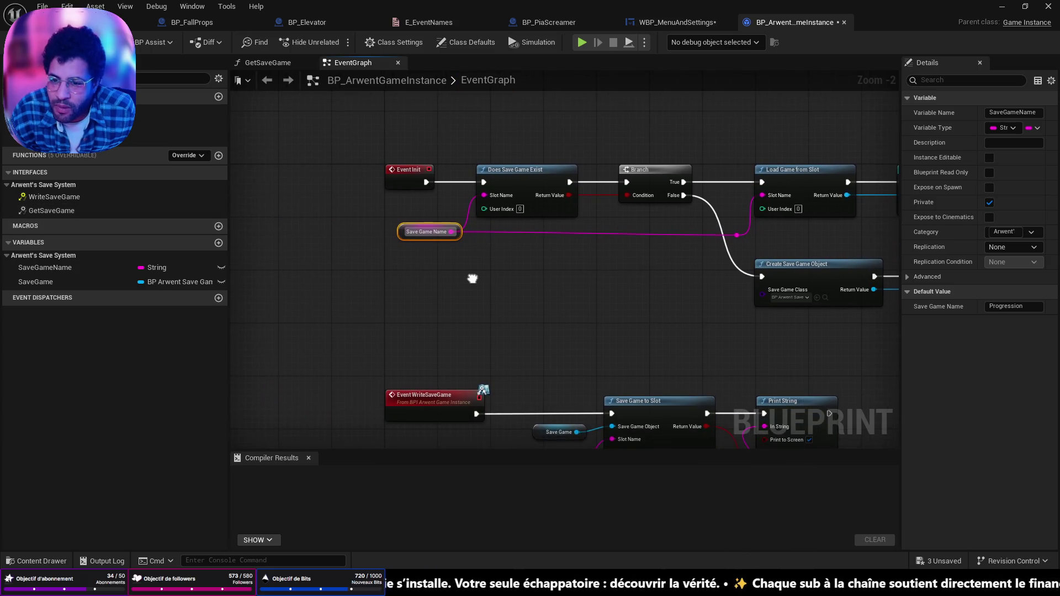
left_click(403, 180)
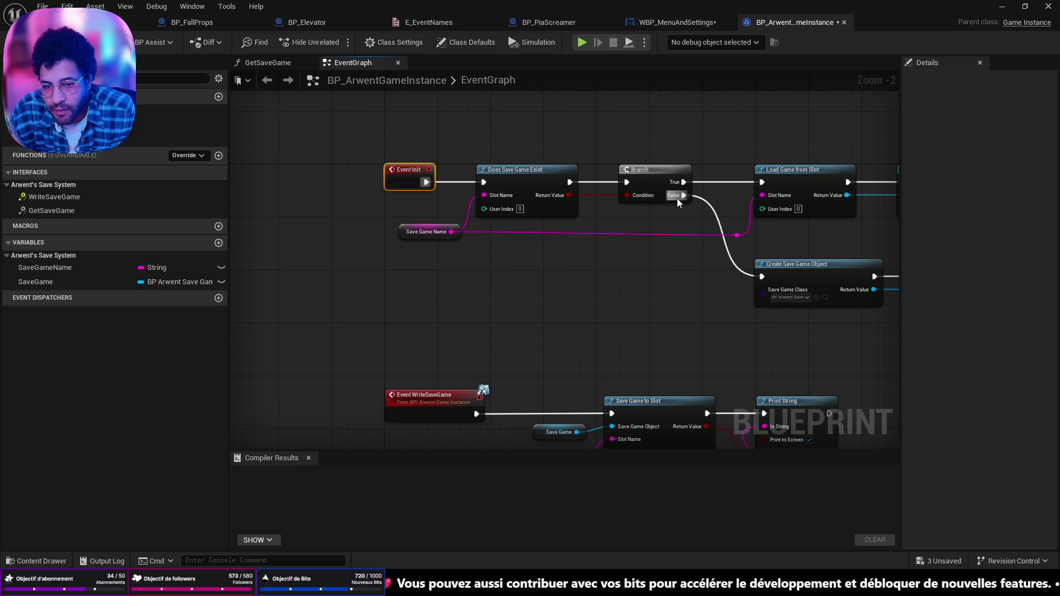
mouse_move(677, 198)
left_mouse_down()
mouse_move(501, 114)
mouse_move(556, 129)
mouse_move(558, 113)
mouse_move(396, 219)
mouse_move(349, 228)
left_mouse_up()
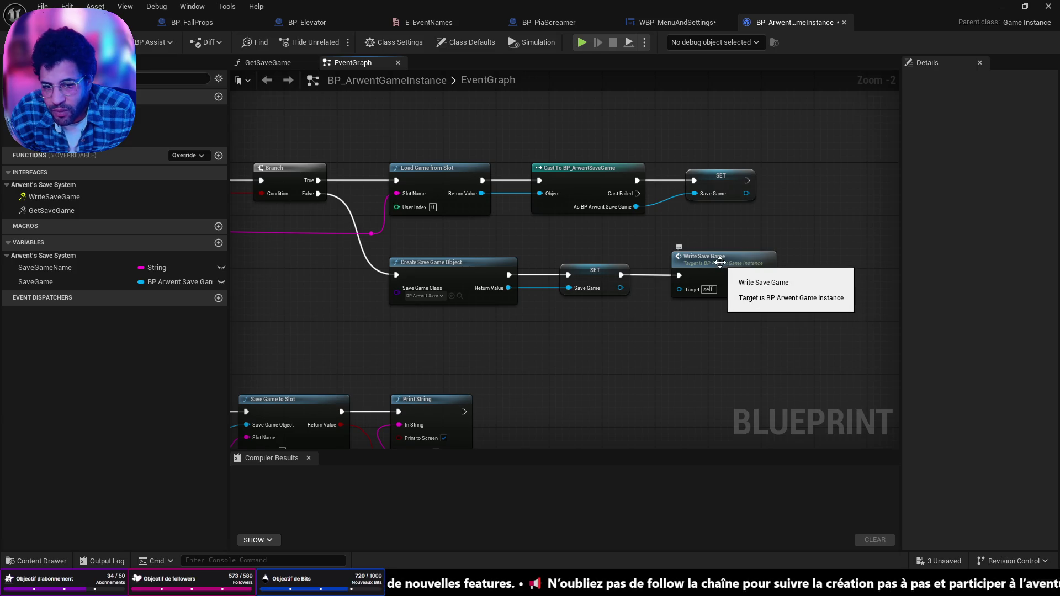
left_click(719, 276)
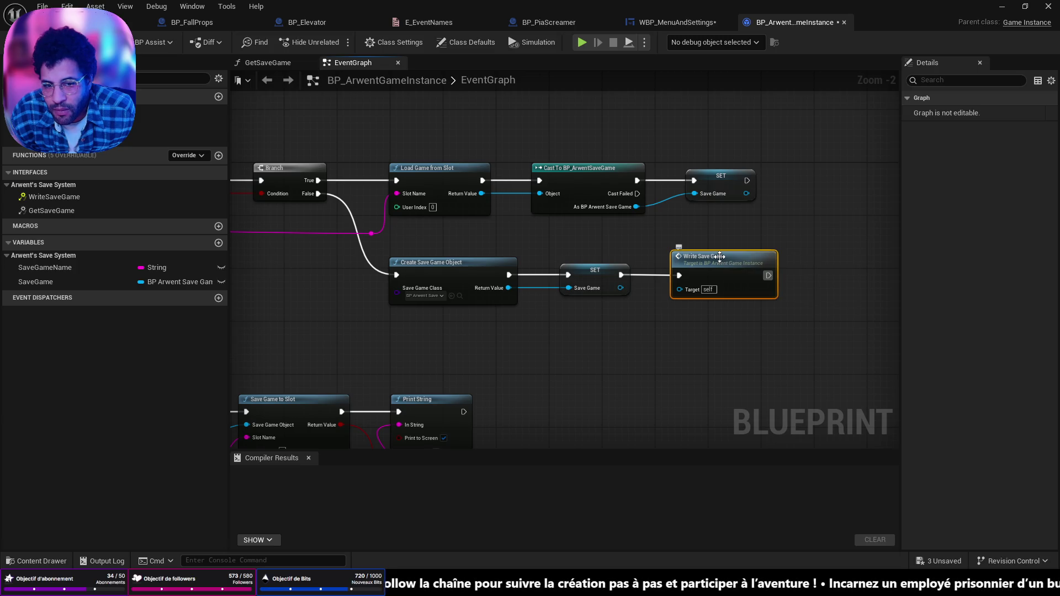
double_click(54, 196)
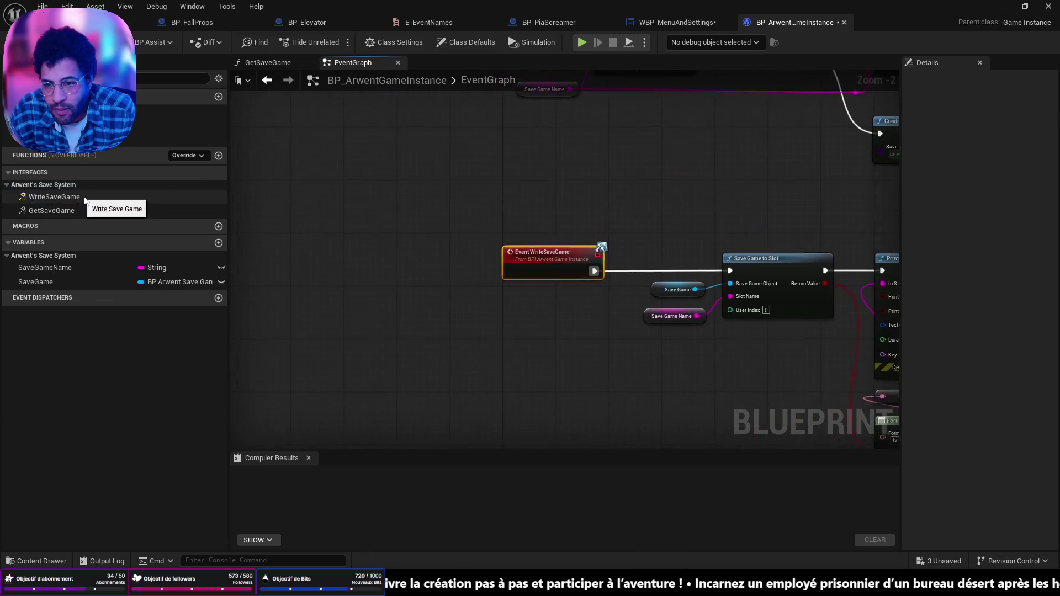
- Check the WriteSaveGame implementation and save BP_ArwentGameInstance
scroll(587, 239, "down", 5)
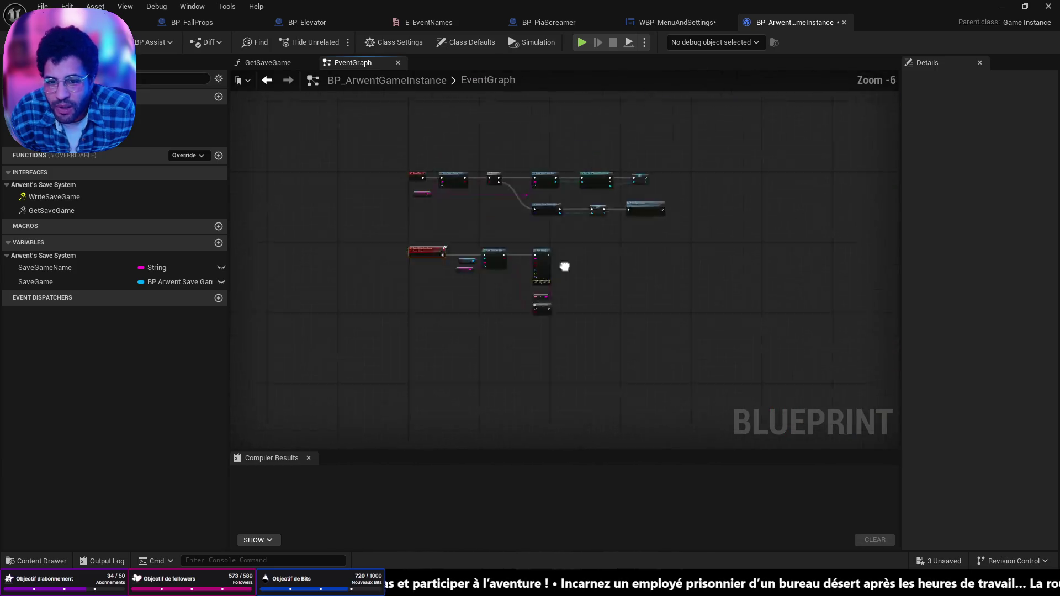
scroll(604, 249, "up", 5)
double_click(604, 249)
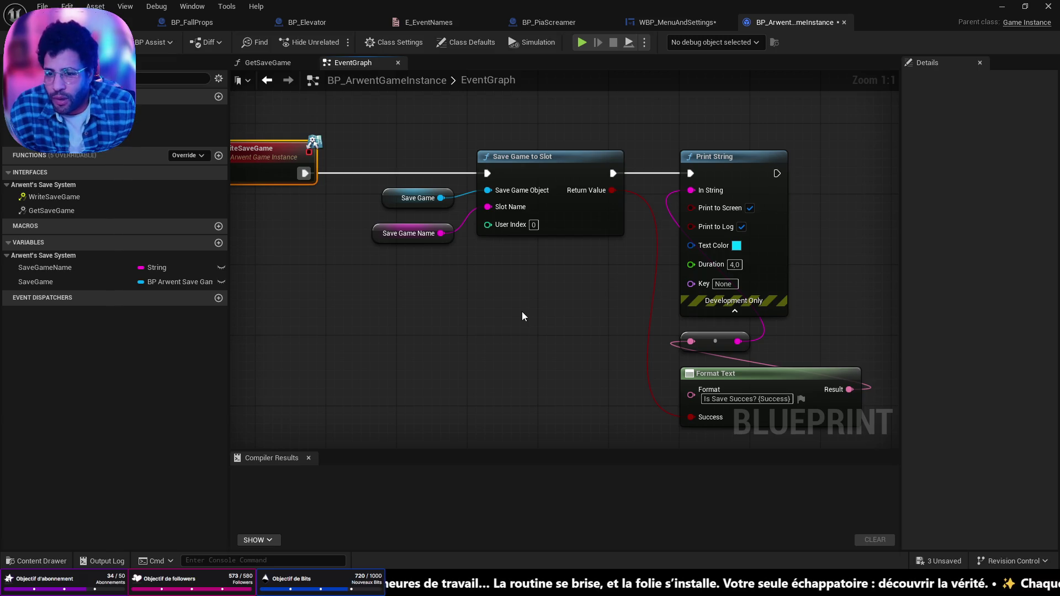
key("ctrl+s")
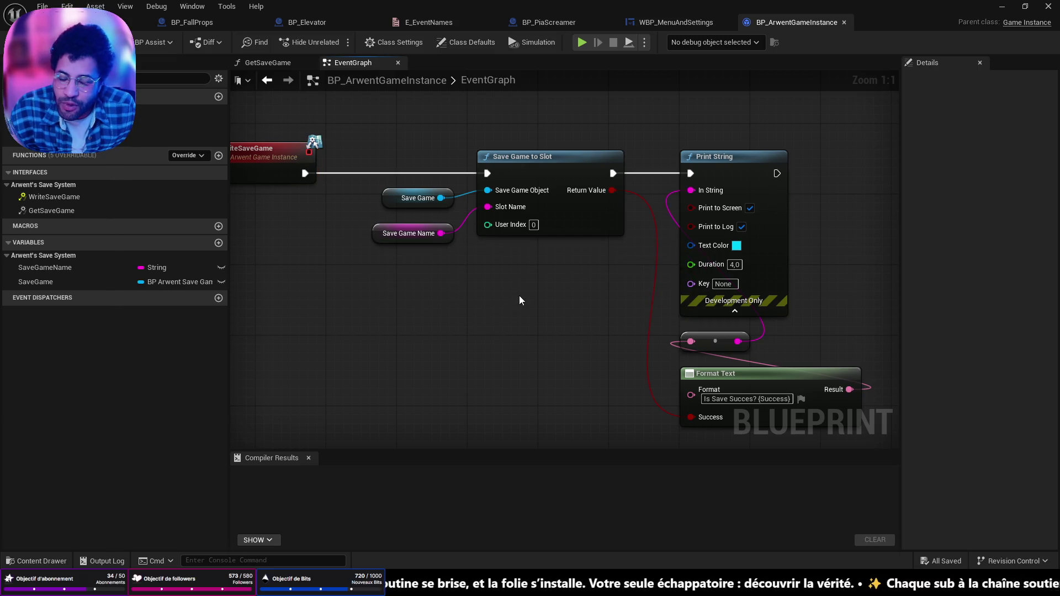
- Recentre on the Event Init chain and nudge the Save Game Name node slightly lower
scroll(532, 314, "down", 1)
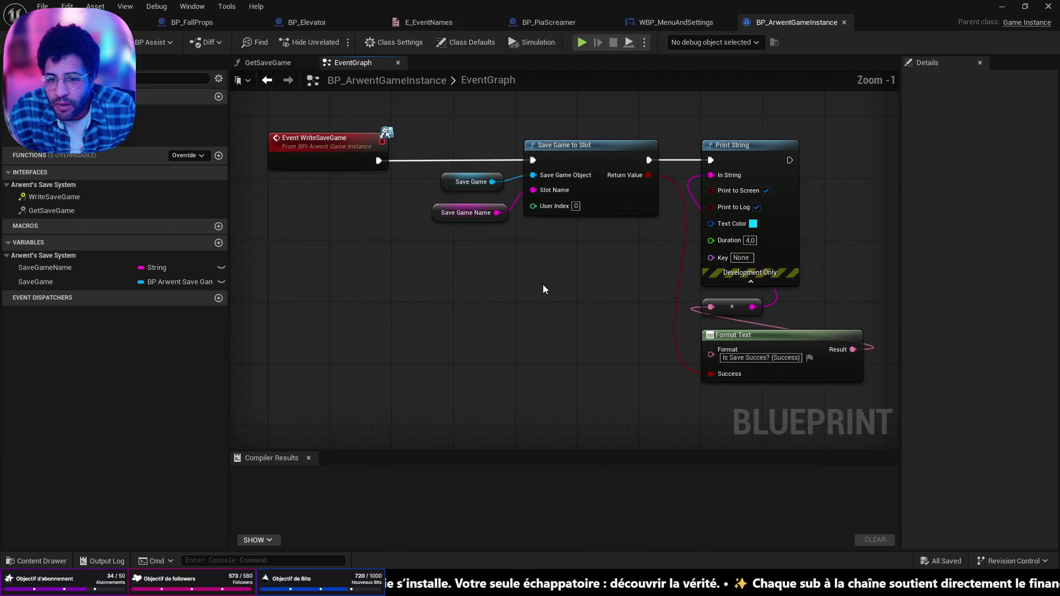
mouse_move(547, 183)
left_mouse_down()
mouse_move(621, 388)
mouse_move(611, 517)
left_mouse_up()
mouse_move(571, 235)
left_mouse_down()
mouse_move(562, 427)
mouse_move(551, 209)
left_mouse_up()
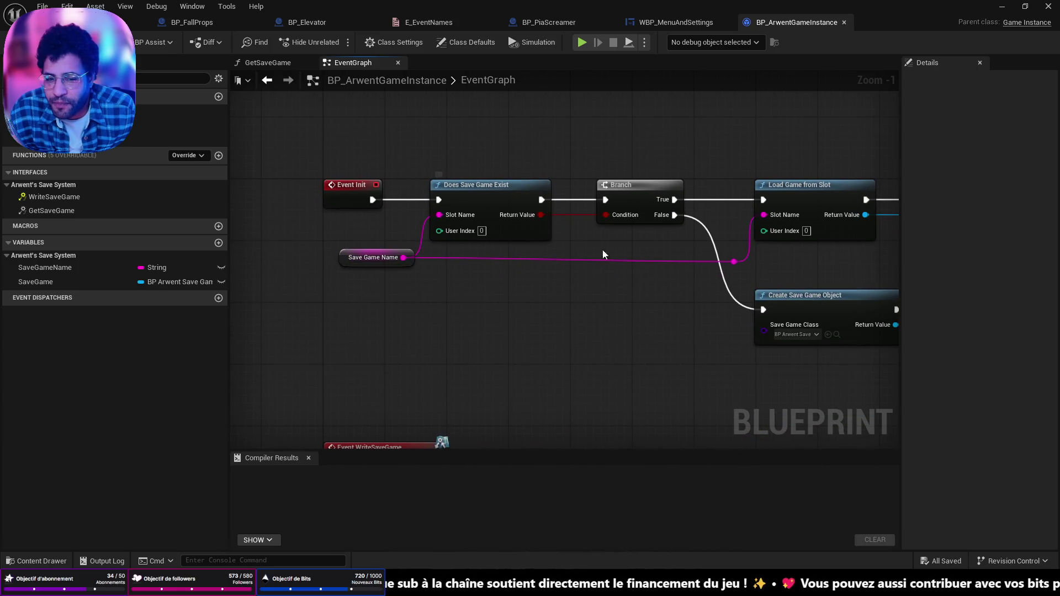
left_click_drag(353, 257, 352, 265)
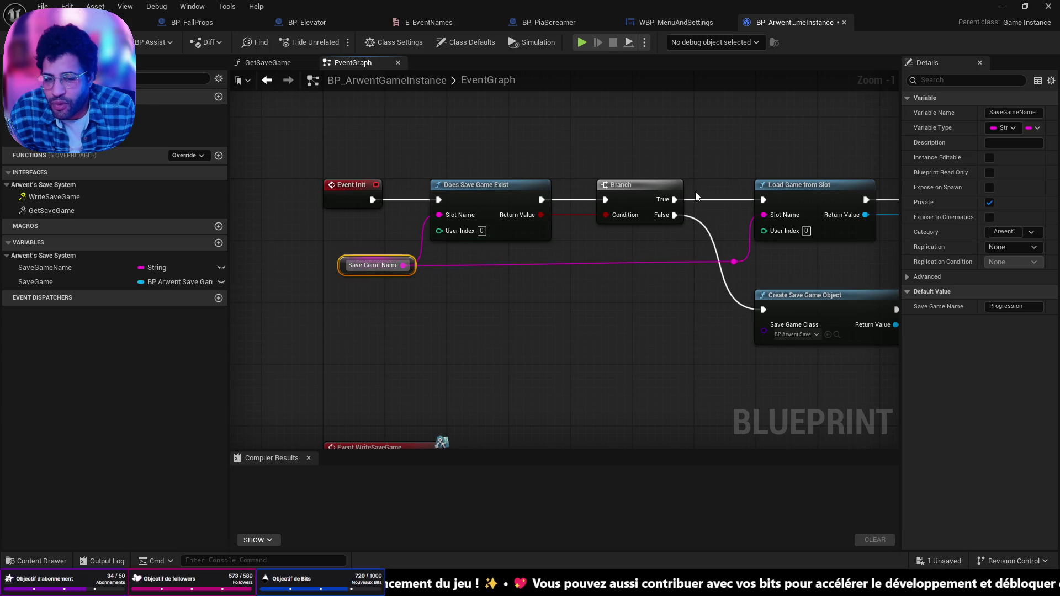
left_click(698, 24)
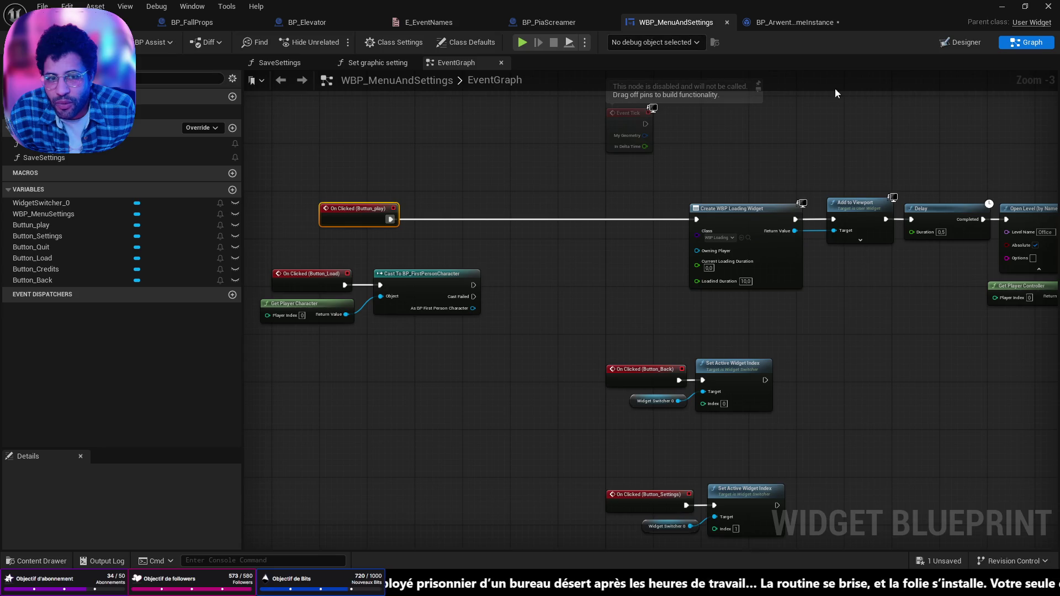
- In the Designer, change the Text_Load label from 'Load Save' to 'Load Game'
left_click(958, 43)
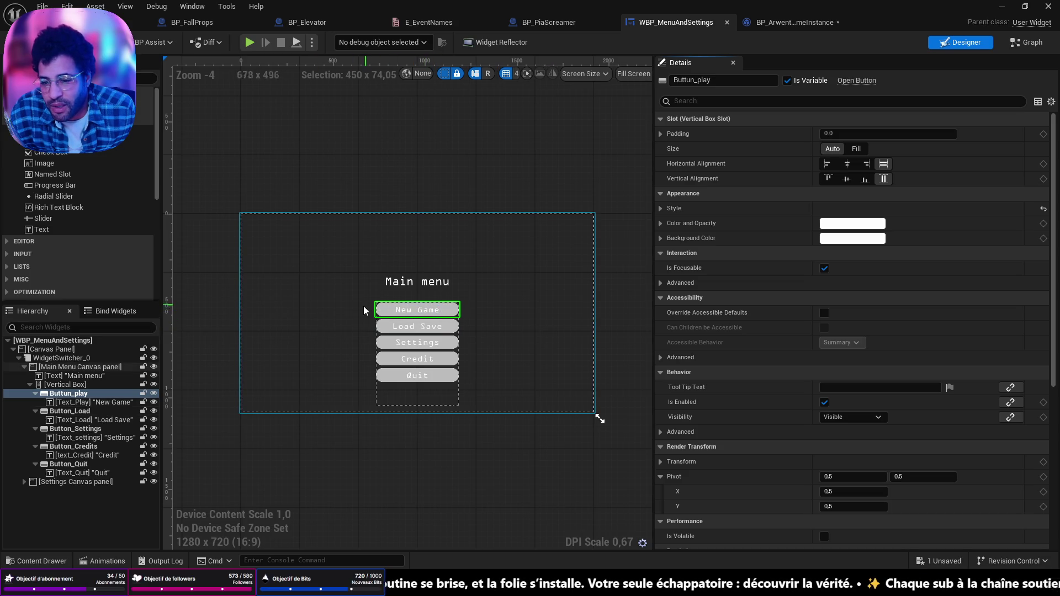
left_click(440, 329)
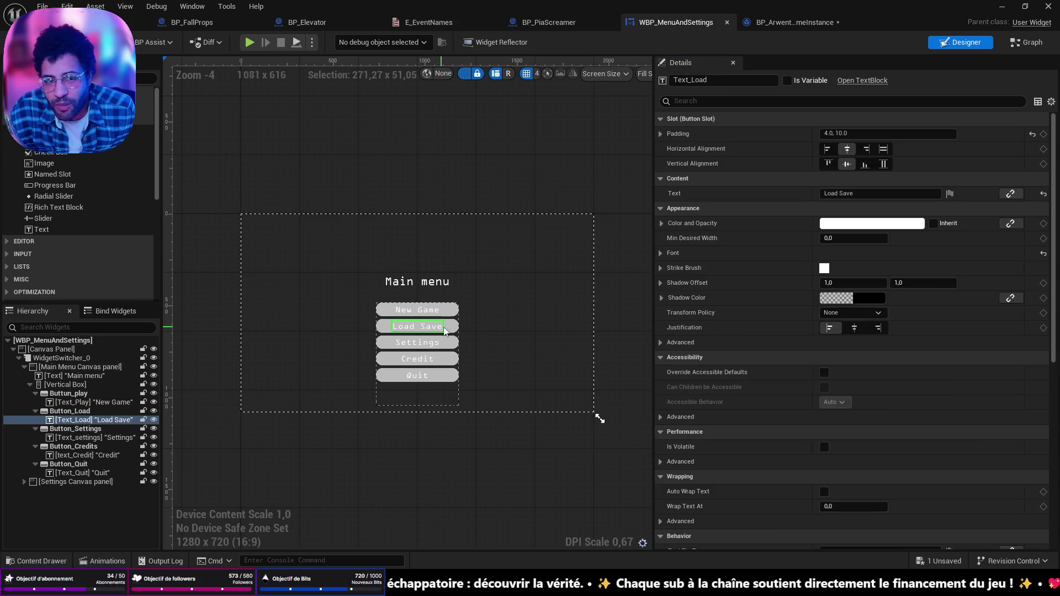
double_click(851, 194)
type("Gam")
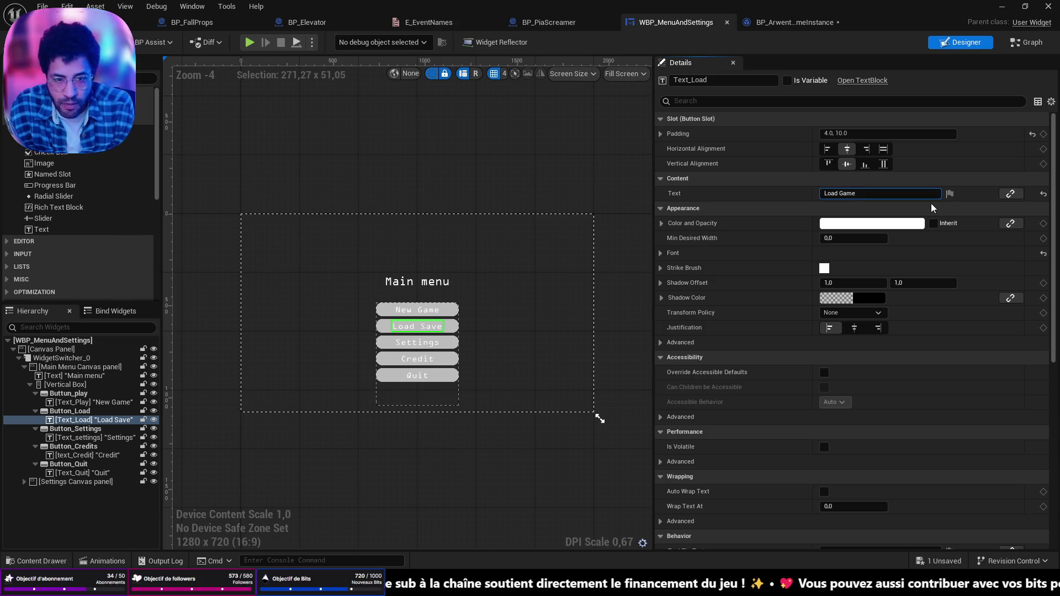
key("Return")
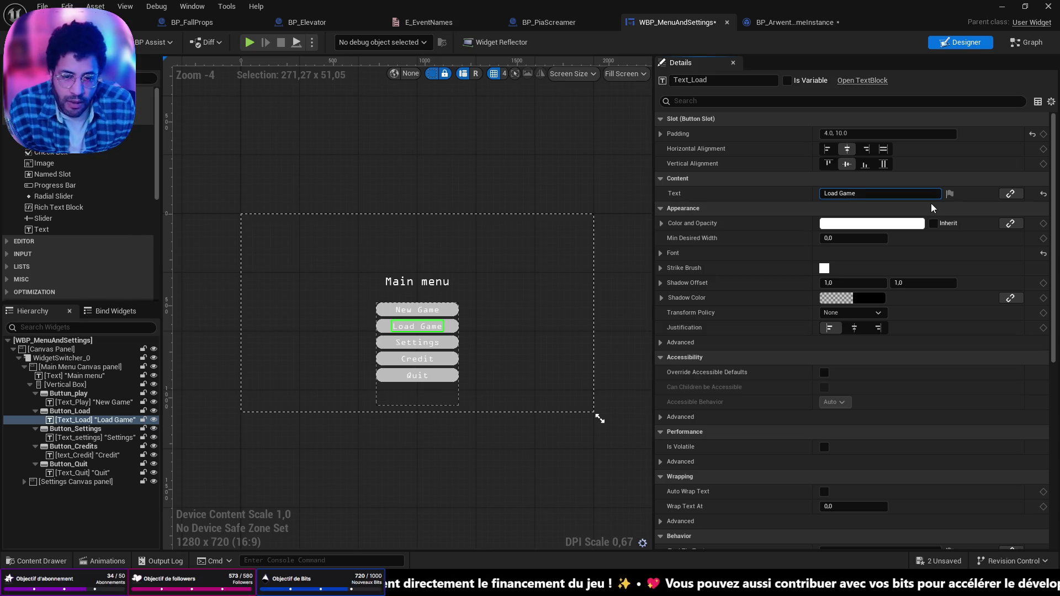